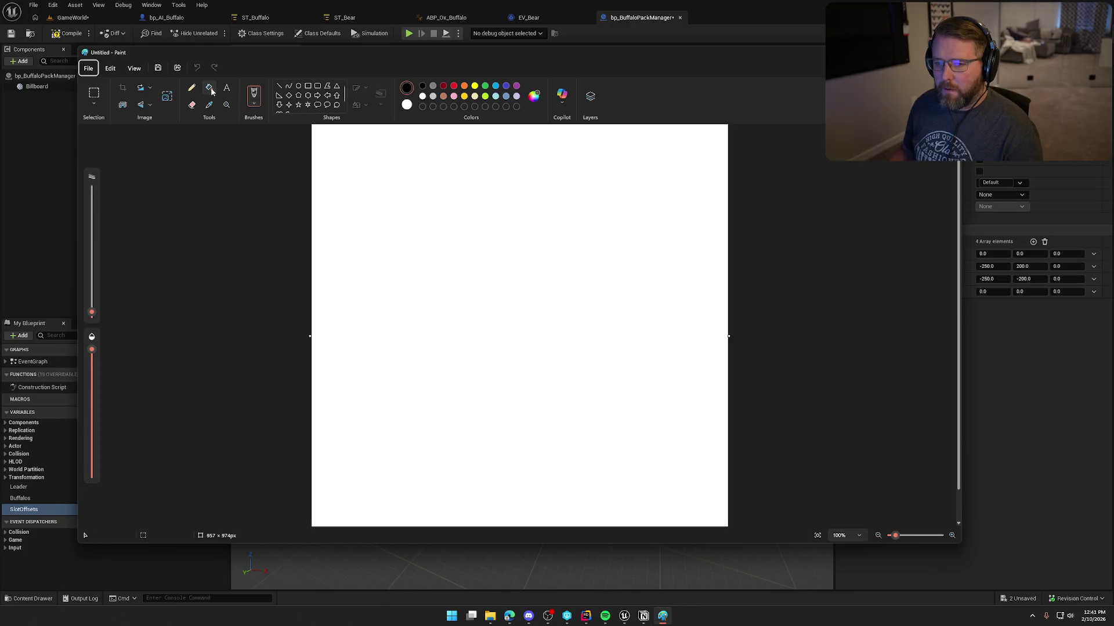
Fill the Paint canvas black and pick a white 16 px brush
{"action": "left_click", "coordinate": [440, 199]}
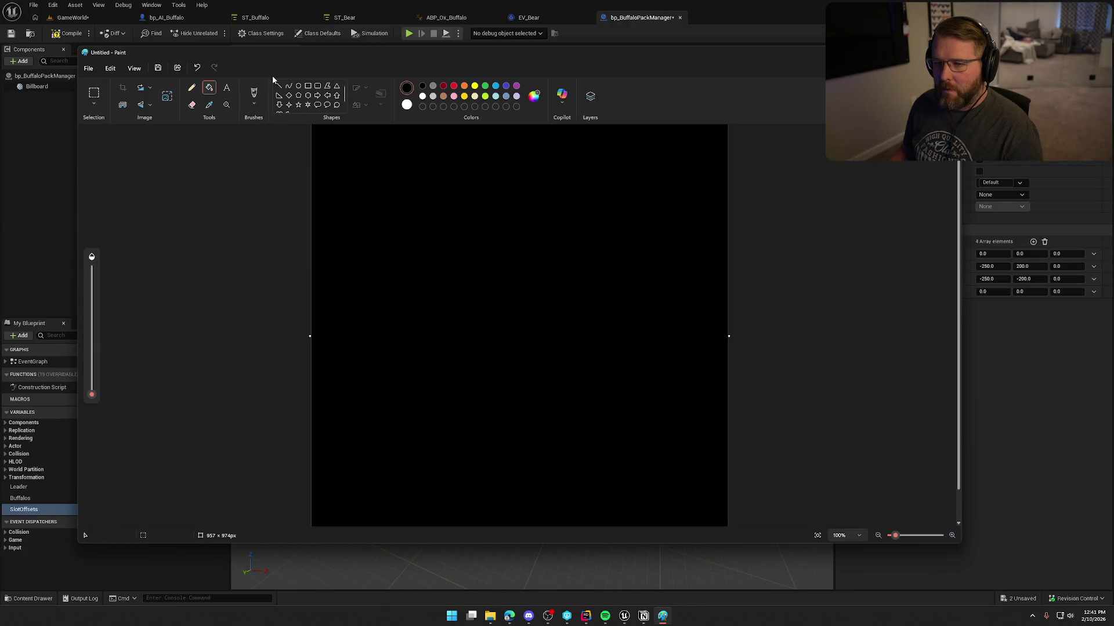
{"action": "left_click", "coordinate": [253, 94]}
{"action": "left_click", "coordinate": [407, 105]}
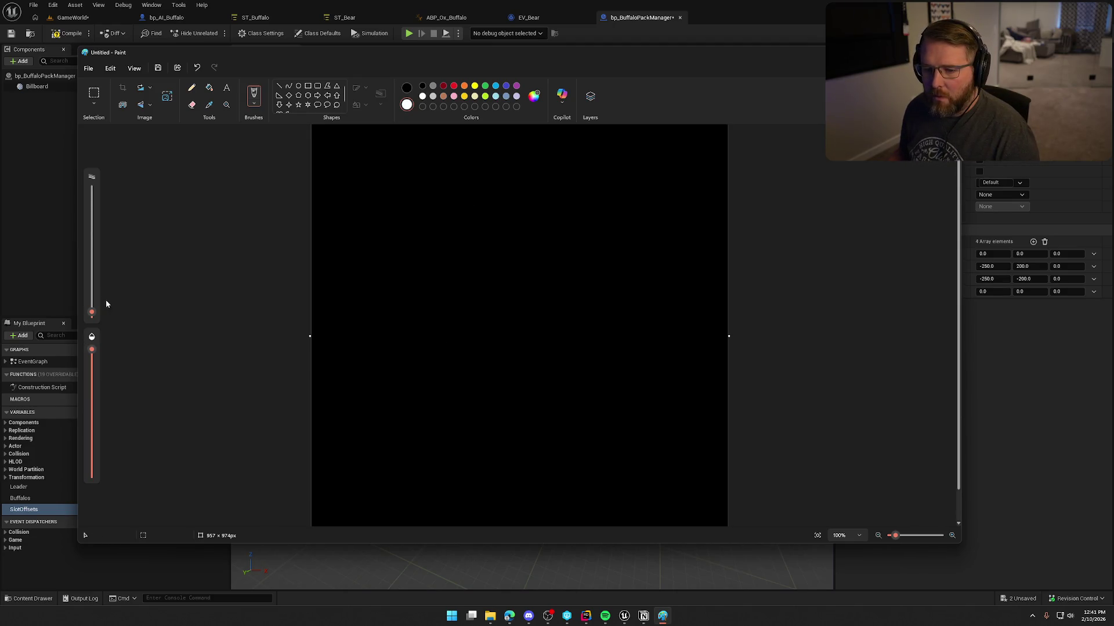
{"action": "left_click_drag", "start_coordinate": [93, 312], "coordinate": [93, 300]}
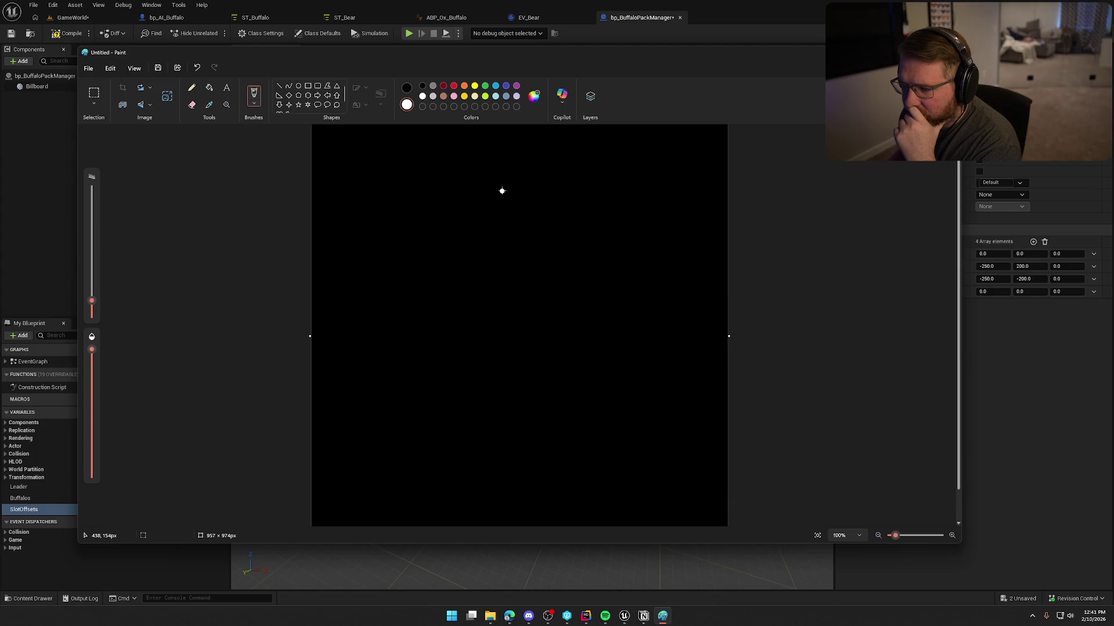
Draw a leader circle, two circles behind it and a back row of three, undoing a stray dot
{"action": "left_click_drag", "start_coordinate": [502, 191], "coordinate": [493, 188]}
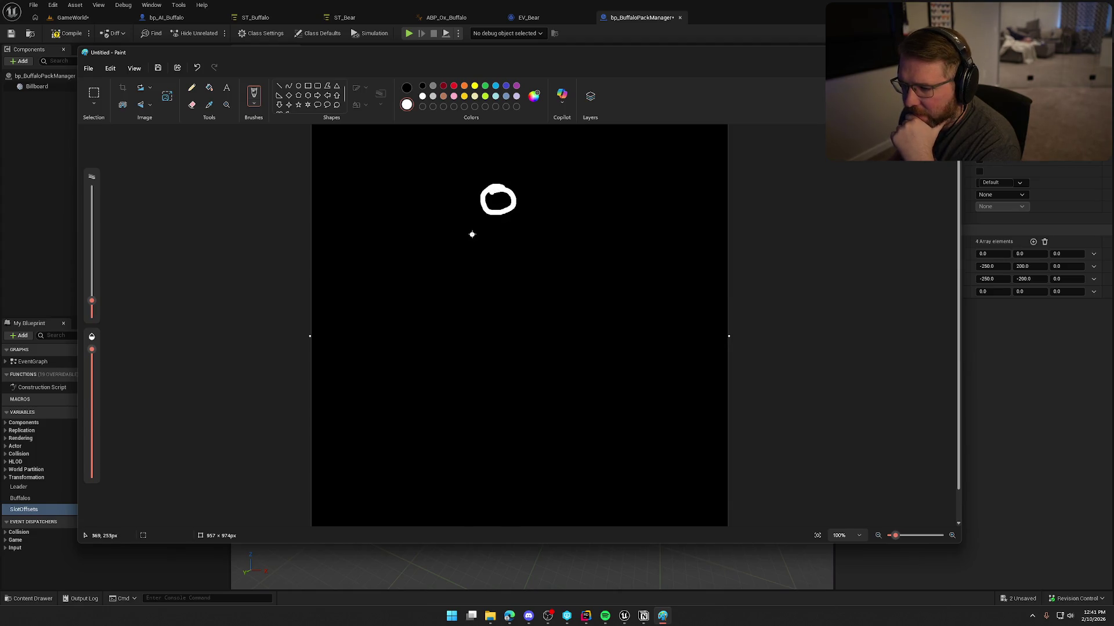
{"action": "mouse_move", "coordinate": [453, 221]}
{"action": "left_mouse_down"}
{"action": "mouse_move", "coordinate": [457, 249]}
{"action": "mouse_move", "coordinate": [466, 228]}
{"action": "mouse_move", "coordinate": [508, 246]}
{"action": "mouse_move", "coordinate": [515, 224]}
{"action": "left_mouse_up"}
{"action": "mouse_move", "coordinate": [419, 273]}
{"action": "left_mouse_down"}
{"action": "mouse_move", "coordinate": [430, 283]}
{"action": "mouse_move", "coordinate": [426, 272]}
{"action": "left_mouse_up"}
{"action": "mouse_move", "coordinate": [494, 276]}
{"action": "left_mouse_down"}
{"action": "mouse_move", "coordinate": [503, 293]}
{"action": "mouse_move", "coordinate": [496, 273]}
{"action": "left_mouse_up"}
{"action": "mouse_move", "coordinate": [553, 275]}
{"action": "left_mouse_down"}
{"action": "mouse_move", "coordinate": [571, 289]}
{"action": "mouse_move", "coordinate": [543, 272]}
{"action": "left_mouse_up"}
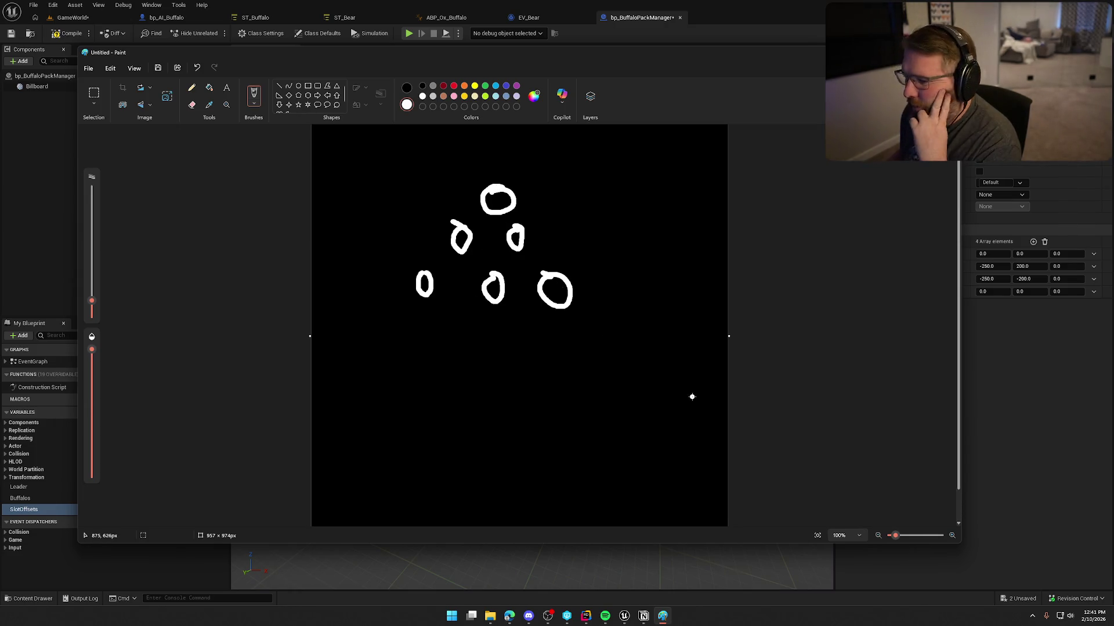
{"action": "left_click", "coordinate": [480, 258]}
{"action": "key", "text": "ctrl+z"}
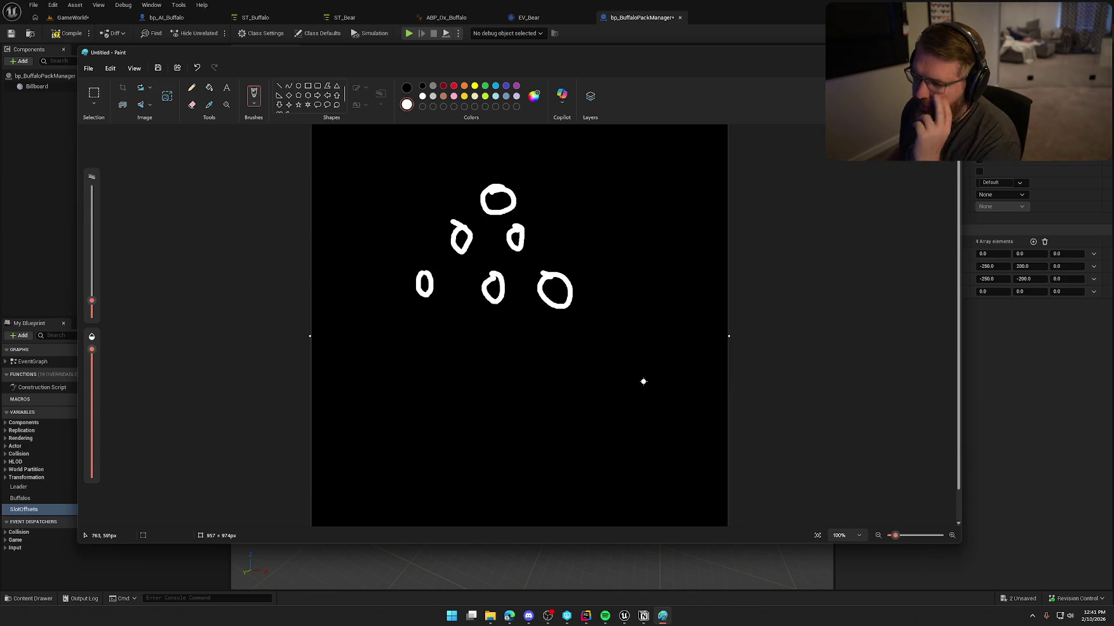
Replace the back row with a smaller circle and one bottom circle, then minimize Paint
{"action": "key", "text": "ctrl+z"}
{"action": "key", "text": "ctrl+z"}
{"action": "key", "text": "ctrl+z"}
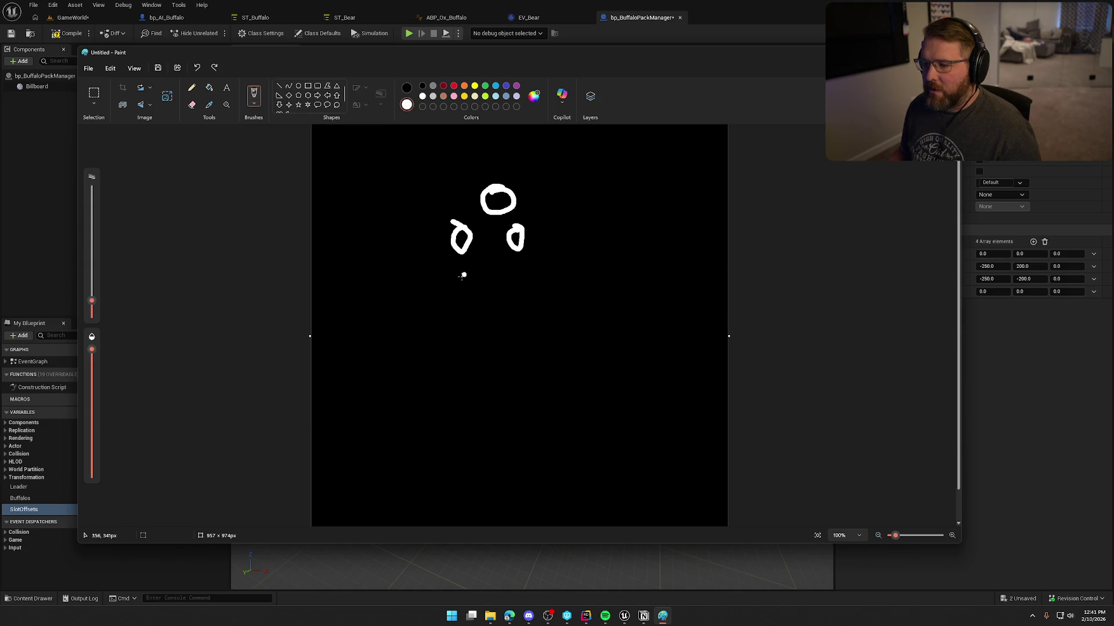
{"action": "left_click_drag", "start_coordinate": [464, 273], "coordinate": [523, 274]}
{"action": "left_click_drag", "start_coordinate": [488, 311], "coordinate": [492, 307]}
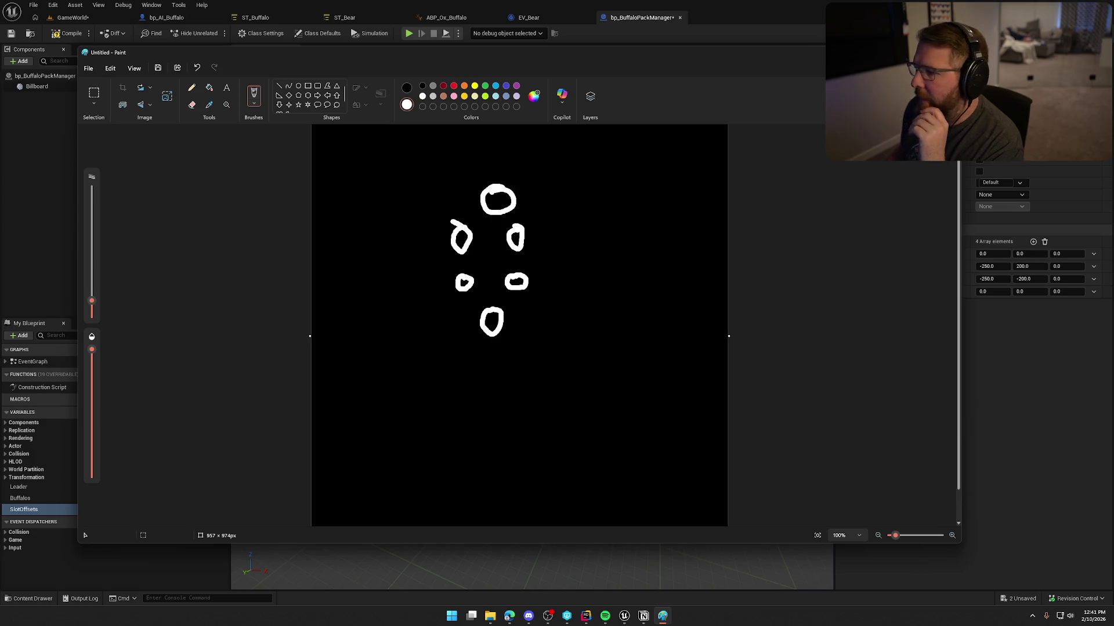
{"action": "key", "text": "super+Down"}
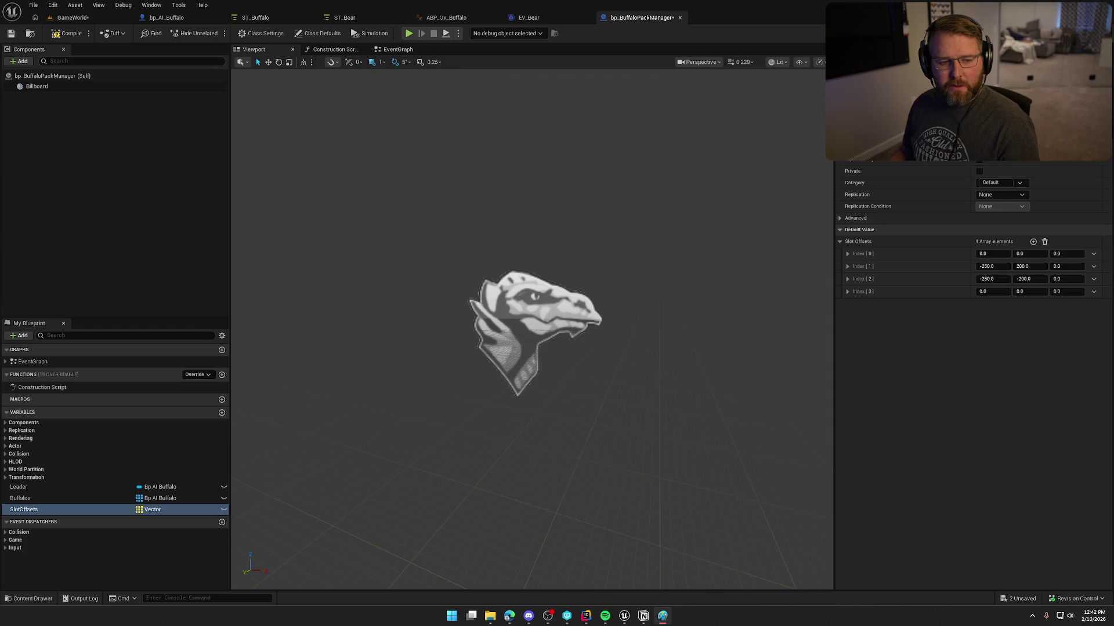
Set SlotOffsets index 3 to X -500, Y 300
{"action": "left_click", "coordinate": [997, 292]}
{"action": "type", "text": "-5"}
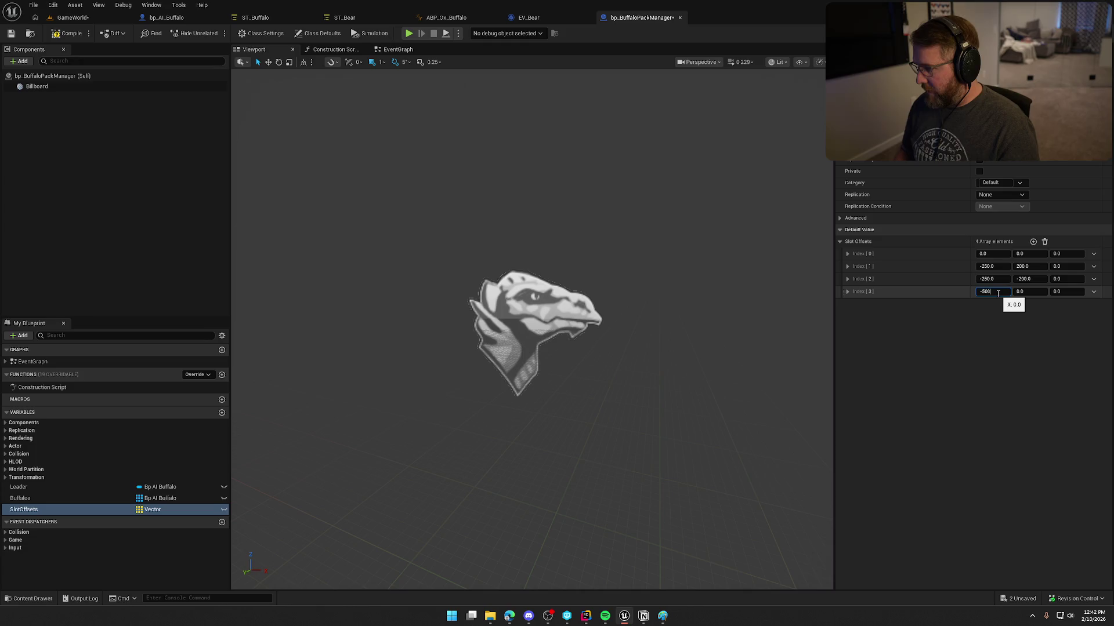
{"action": "key", "text": "Return"}
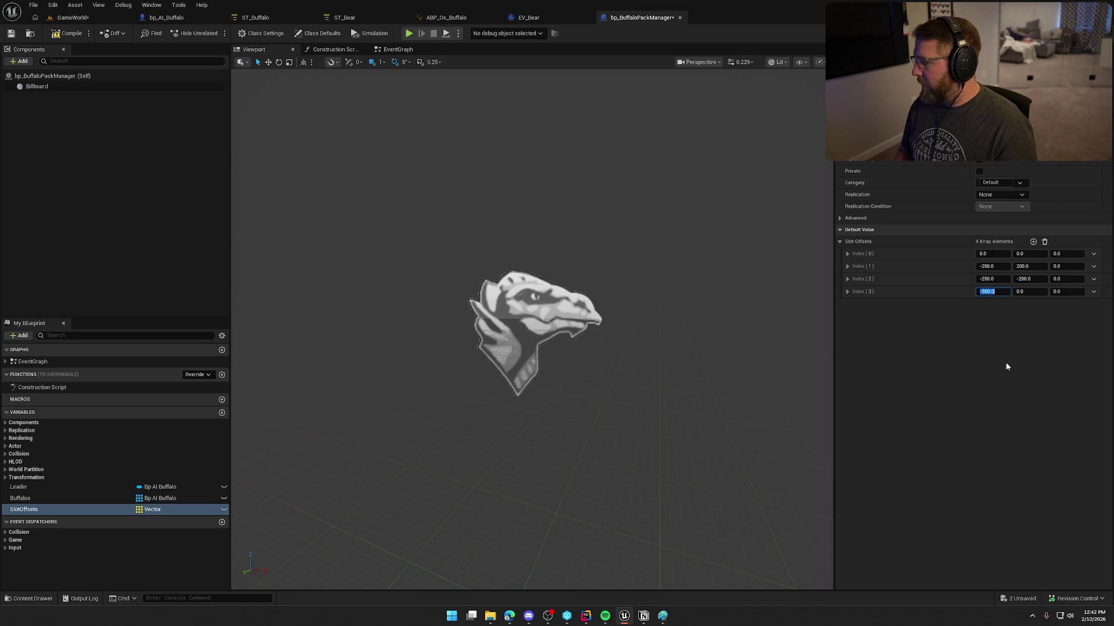
{"action": "key", "text": "Tab"}
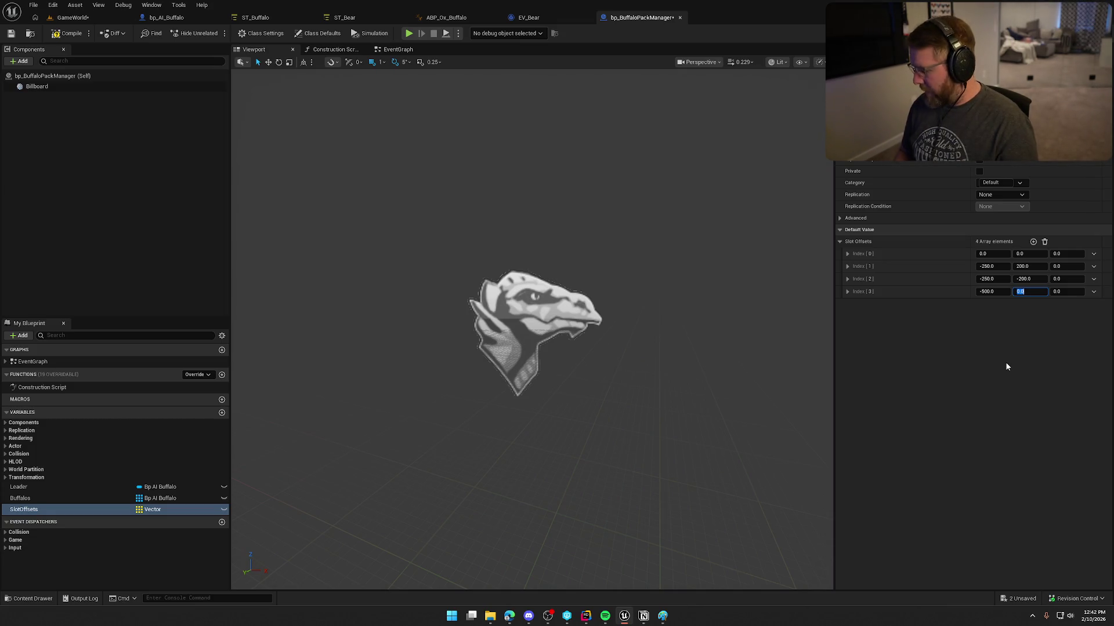
{"action": "type", "text": "300"}
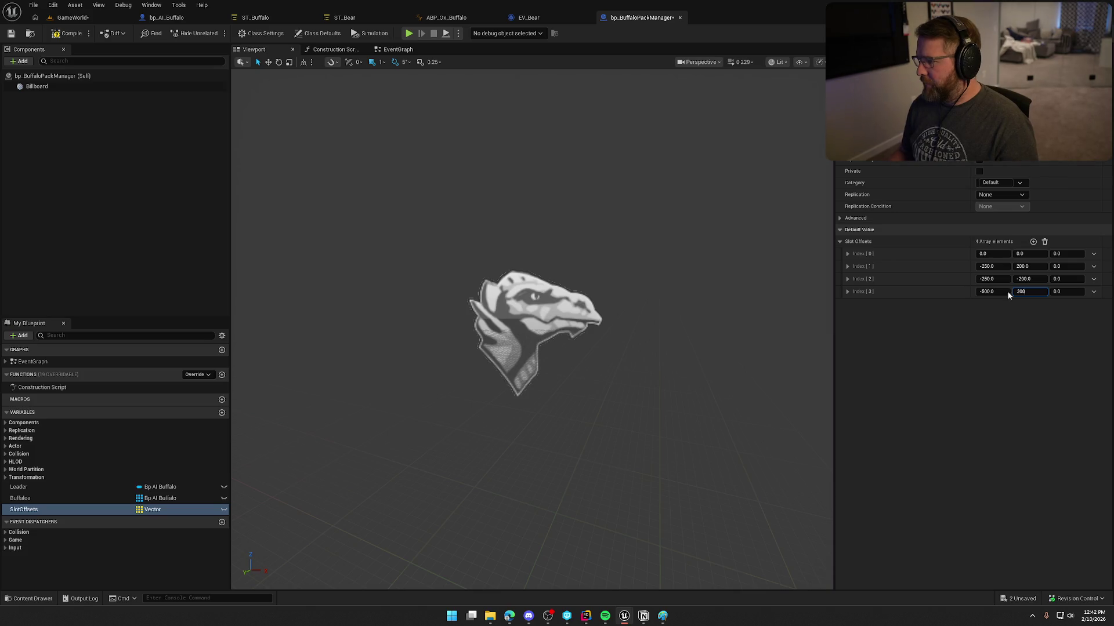
Add two SlotOffsets entries: index 4 at (-500, -300) and index 5 with X -750
{"action": "left_click", "coordinate": [1033, 242]}
{"action": "left_click", "coordinate": [1033, 241]}
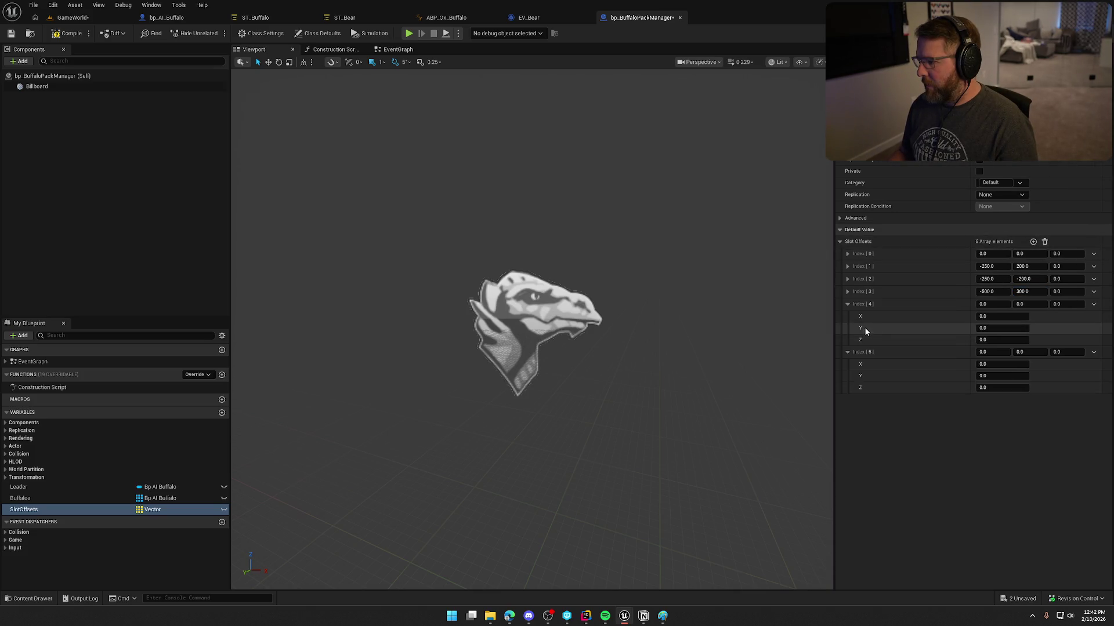
{"action": "left_click", "coordinate": [847, 317]}
{"action": "left_click", "coordinate": [1003, 305]}
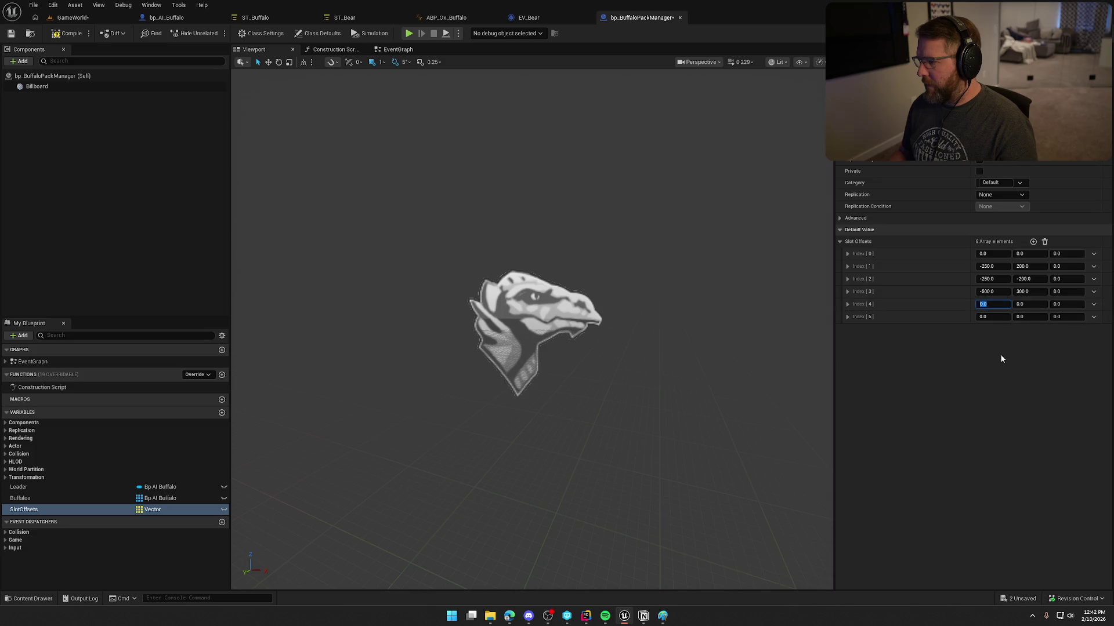
{"action": "type", "text": "-500"}
{"action": "key", "text": "Tab"}
{"action": "type", "text": "-30"}
{"action": "key", "text": "Tab"}
{"action": "key", "text": "Tab"}
{"action": "key", "text": "Tab"}
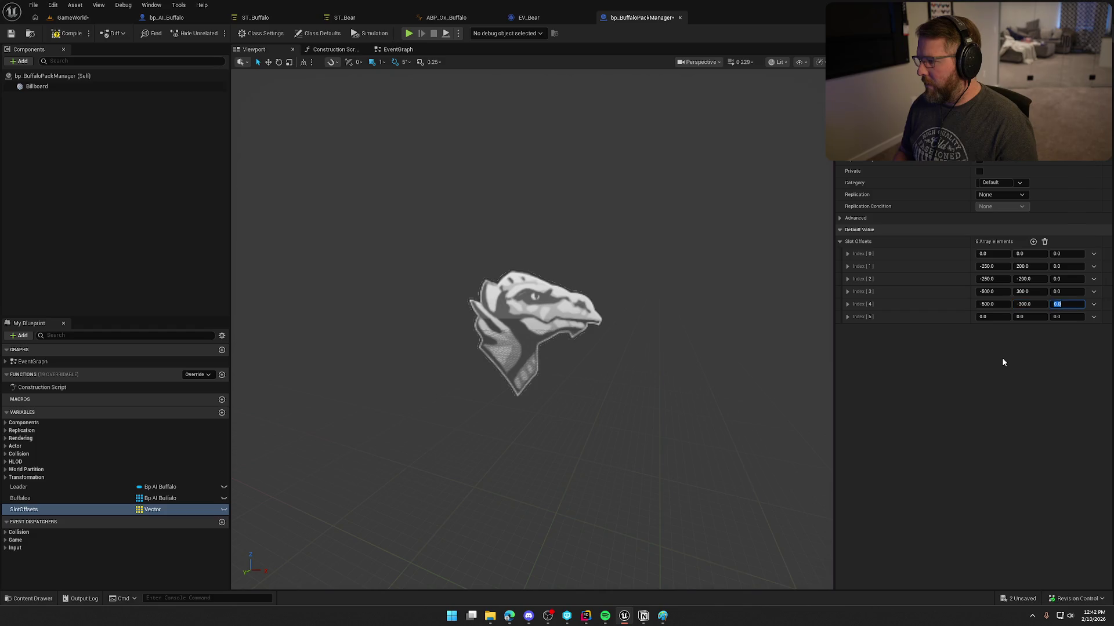
{"action": "type", "text": "-7"}
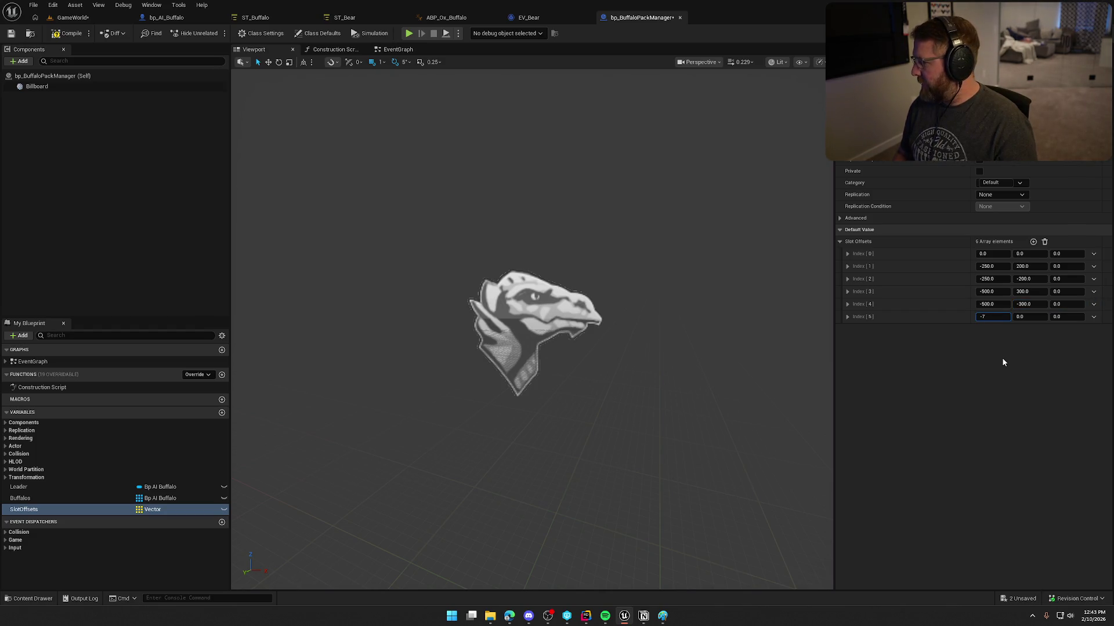
{"action": "type", "text": "50"}
{"action": "key", "text": "Return"}
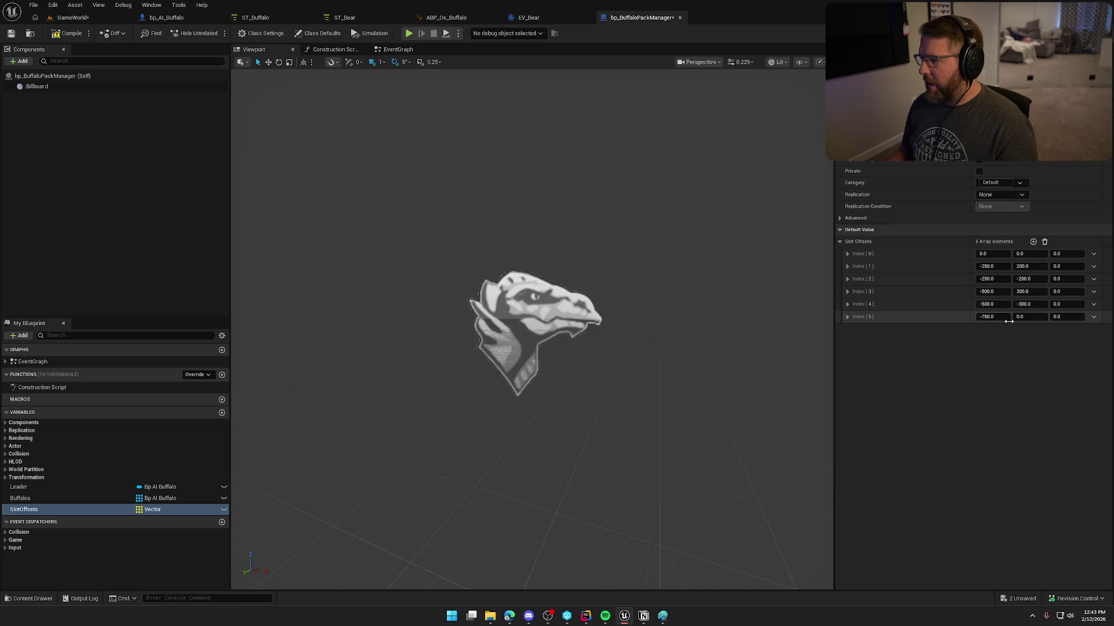
Compile and save bp_BuffaloPackManager
{"action": "left_click", "coordinate": [66, 33]}
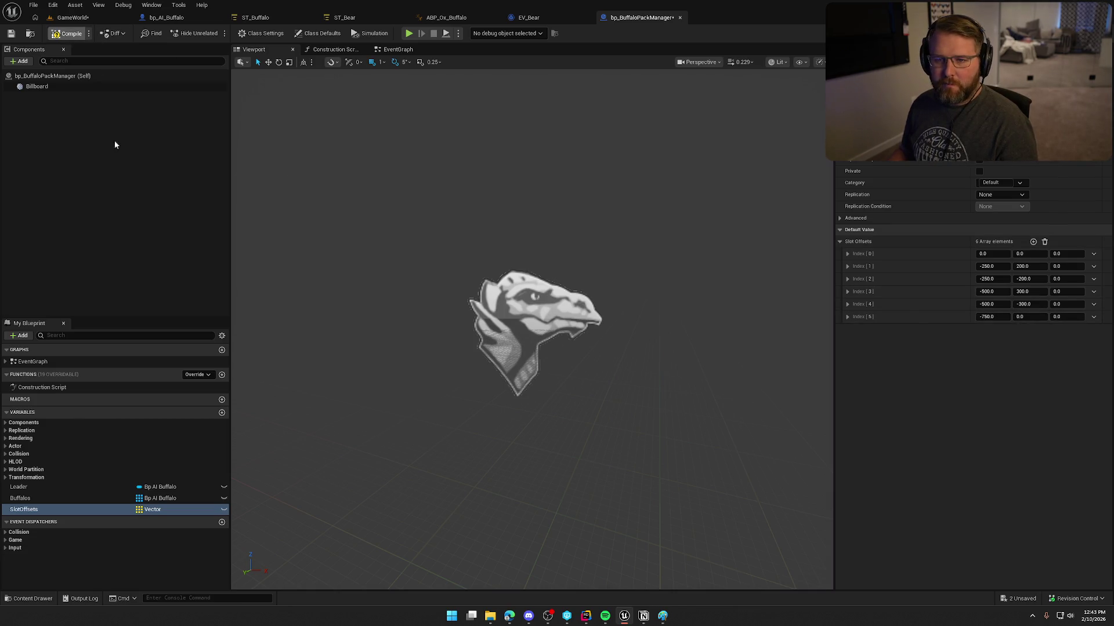
{"action": "key", "text": "ctrl+s"}
{"action": "key", "text": "alt+Tab"}
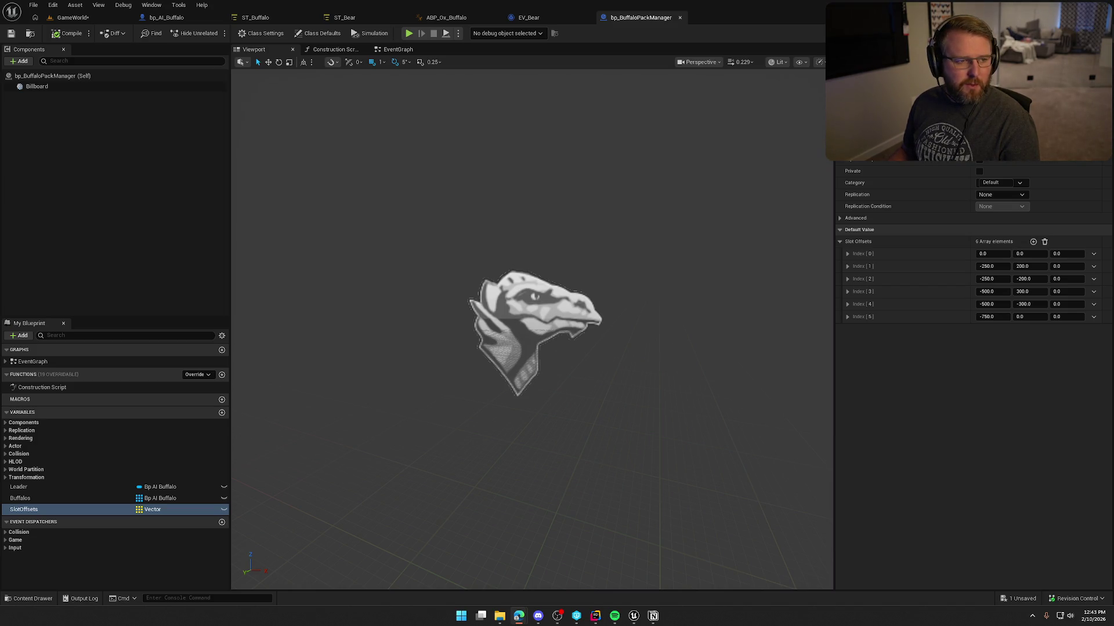
{"action": "left_click", "coordinate": [961, 401]}
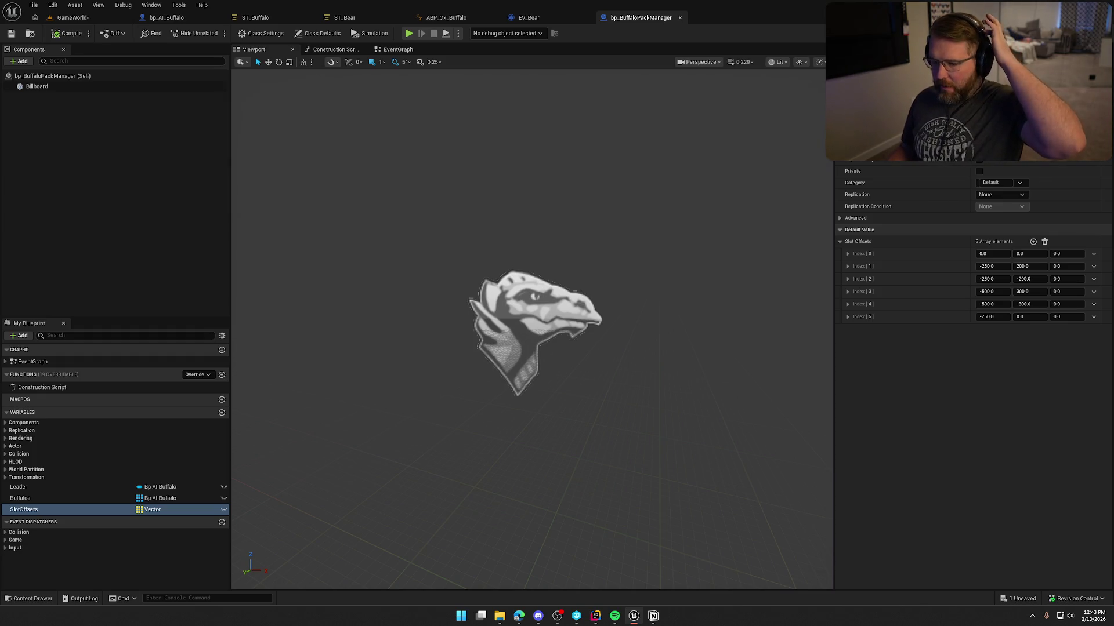
Make Buffalos, Leader and SlotOffsets instance editable, save, and return to the GameWorld level
{"action": "left_click", "coordinate": [365, 49]}
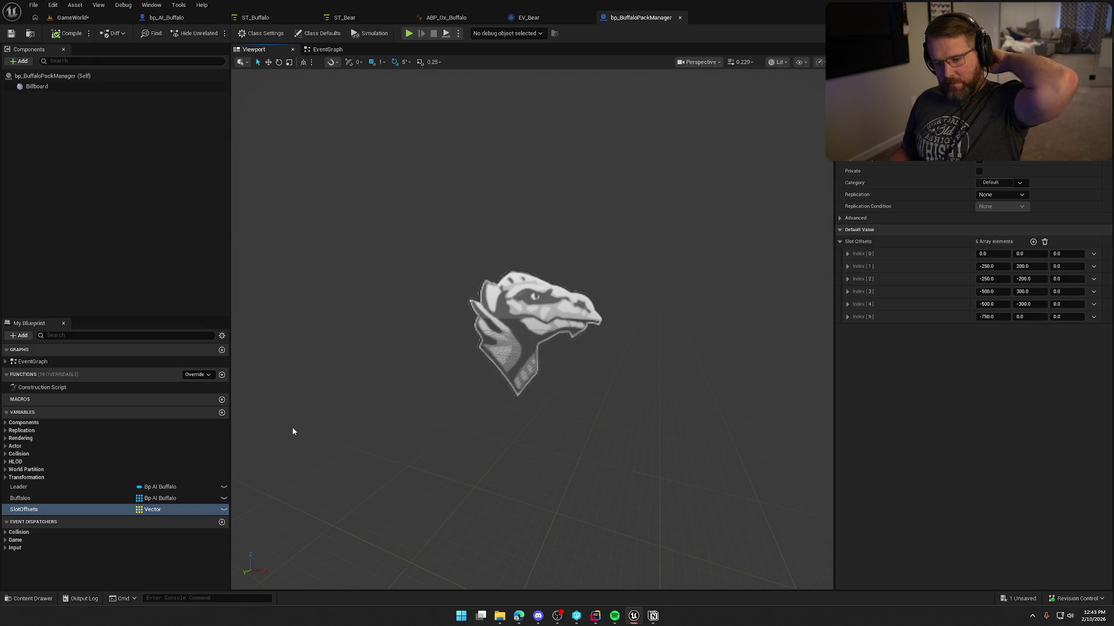
{"action": "left_click", "coordinate": [223, 499]}
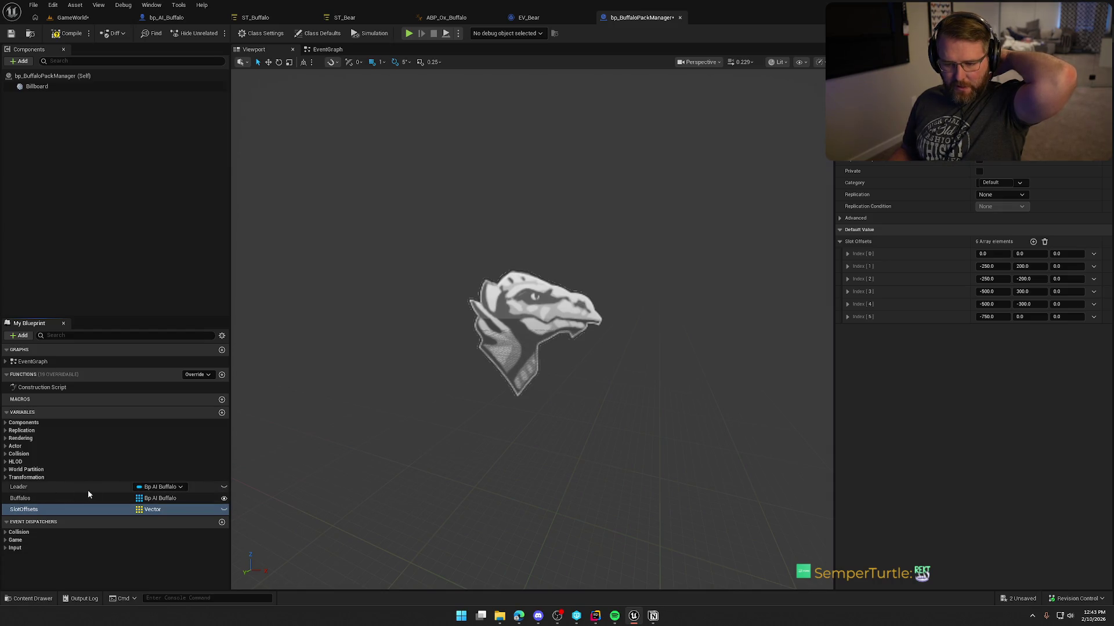
{"action": "left_click", "coordinate": [224, 486]}
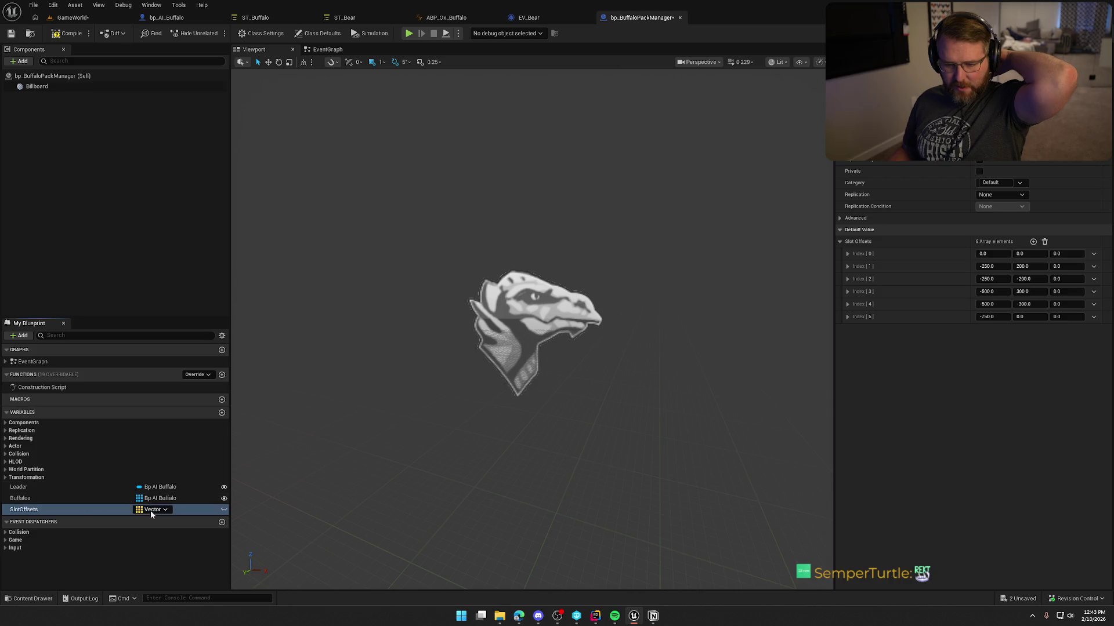
{"action": "left_click", "coordinate": [224, 509]}
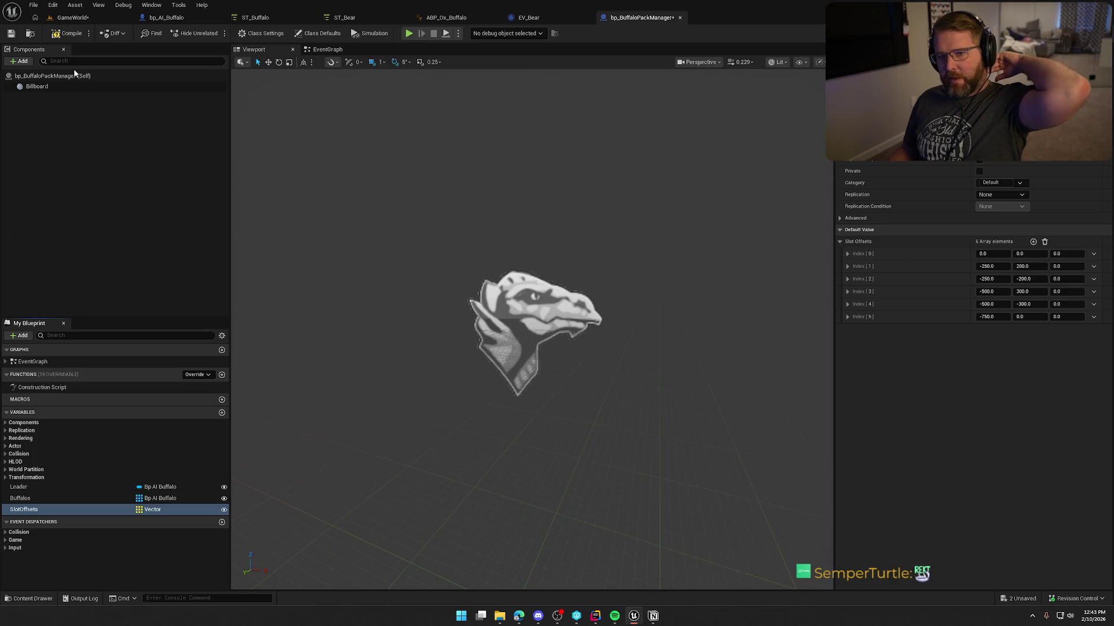
{"action": "key", "text": "ctrl+s"}
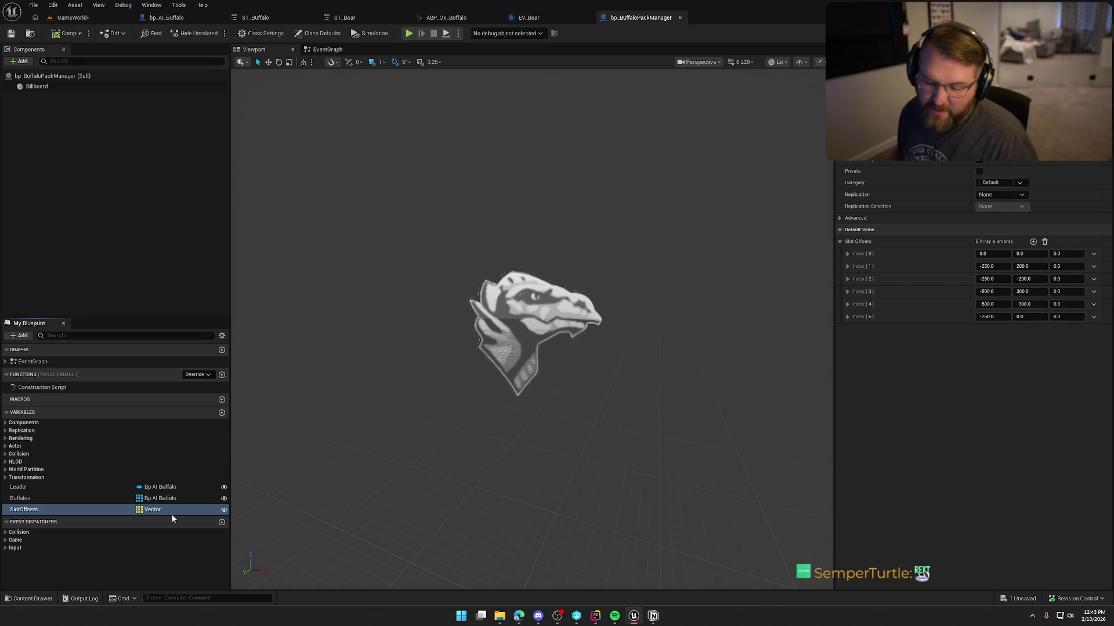
{"action": "left_click", "coordinate": [48, 497]}
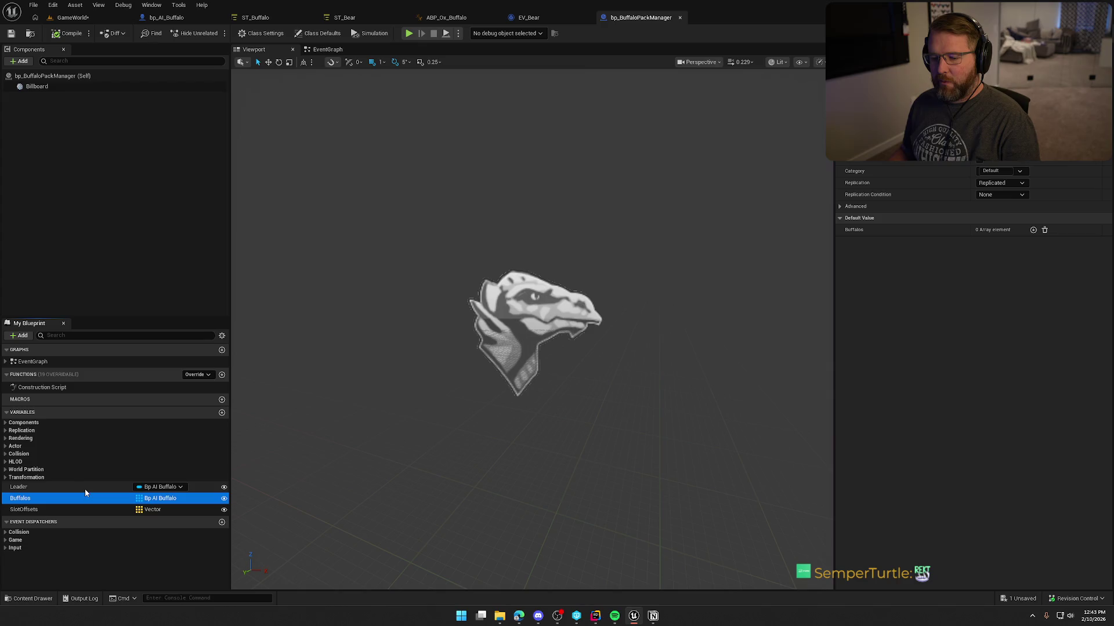
{"action": "left_click", "coordinate": [73, 17]}
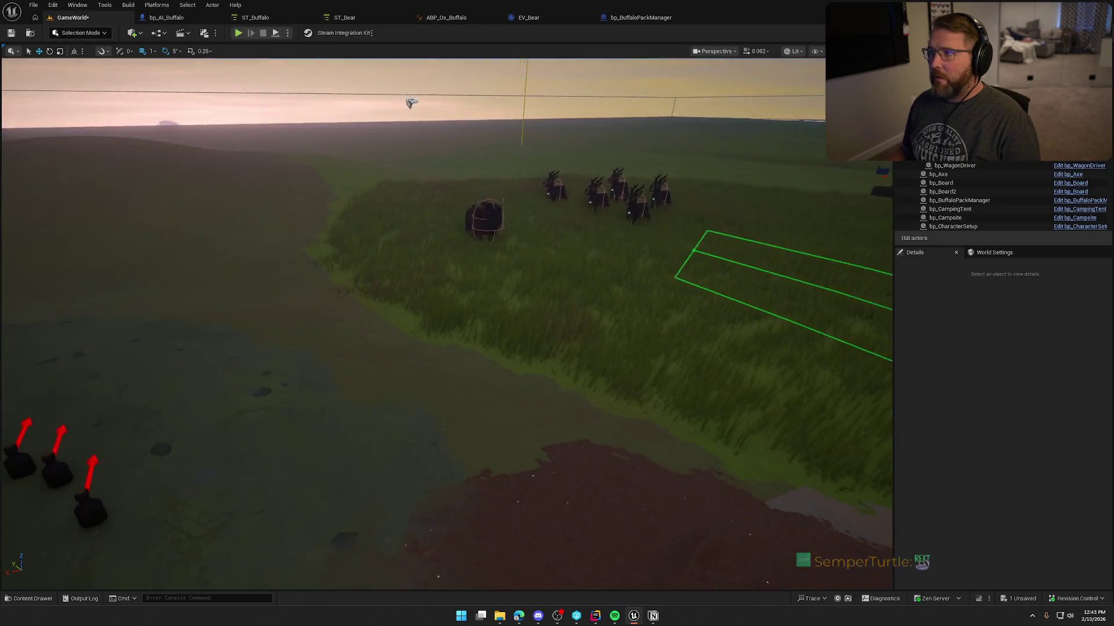
Add one Buffalos element on the pack manager and assign a buffalo from the level
{"action": "left_click_drag", "start_coordinate": [447, 325], "coordinate": [447, 279]}
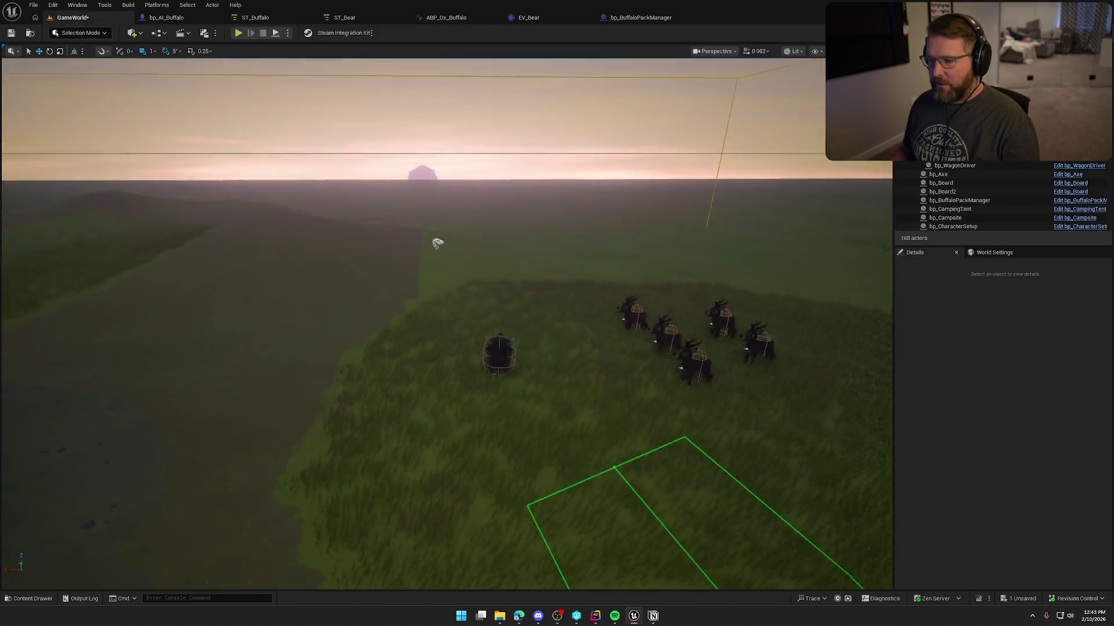
{"action": "left_click", "coordinate": [430, 237]}
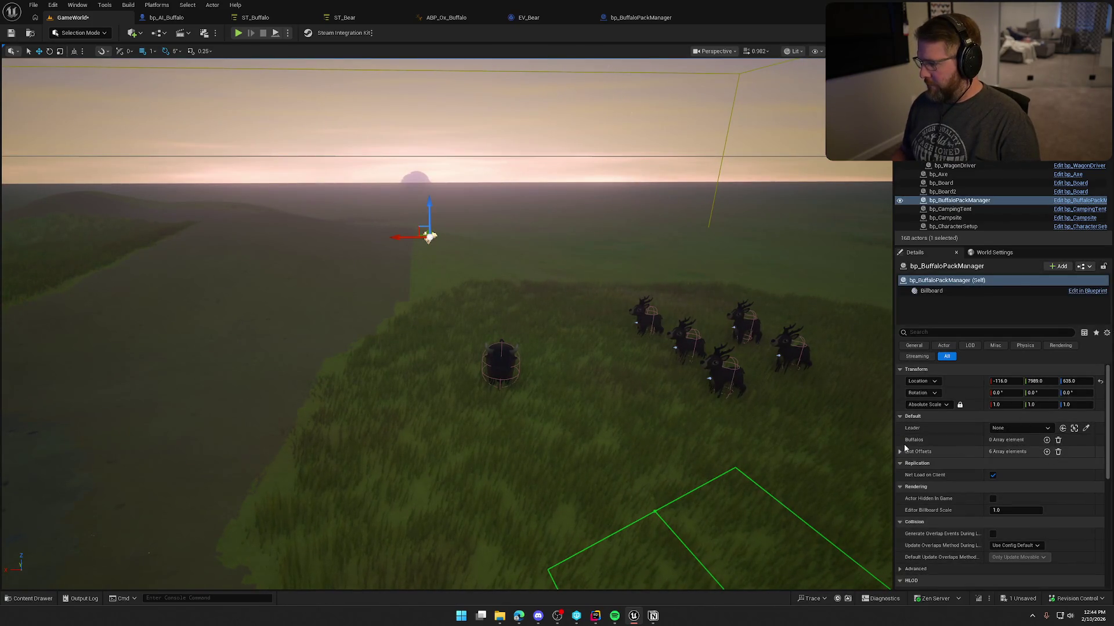
{"action": "left_click", "coordinate": [1046, 440]}
{"action": "left_click", "coordinate": [1070, 452]}
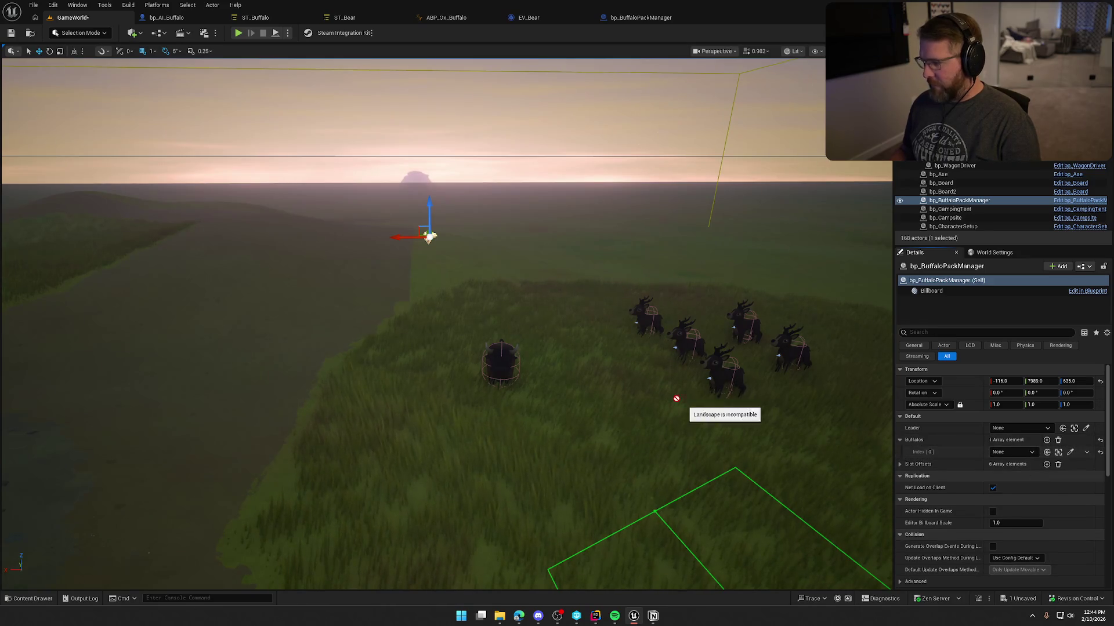
{"action": "left_click", "coordinate": [497, 360]}
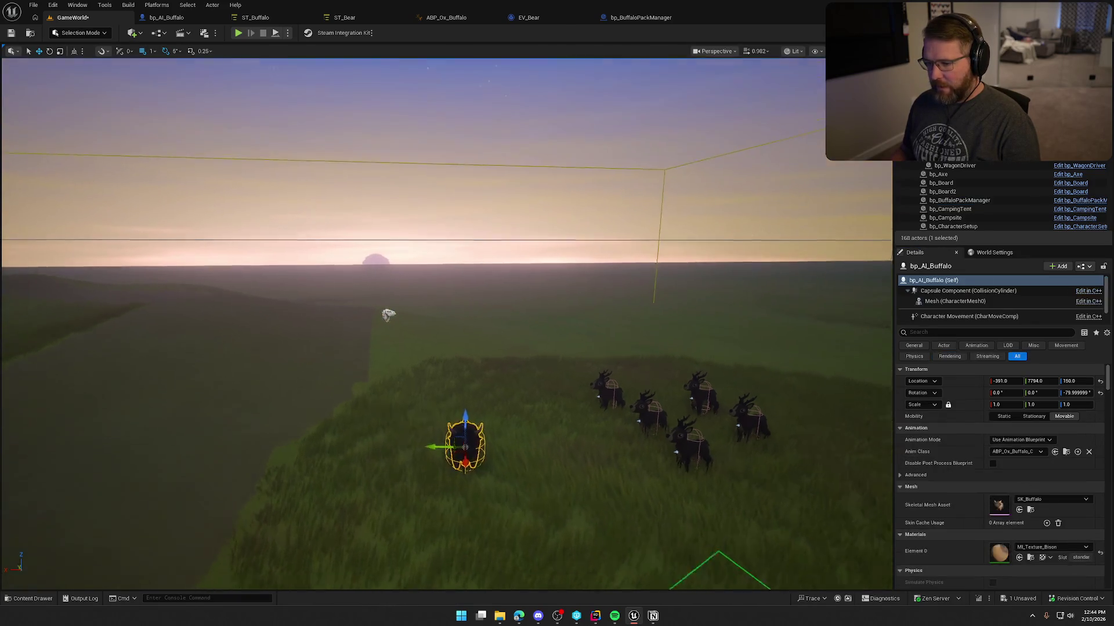
Alt-drag duplicate the buffalo into extra rows beside the pack manager
{"action": "left_click_drag", "start_coordinate": [568, 348], "coordinate": [567, 386]}
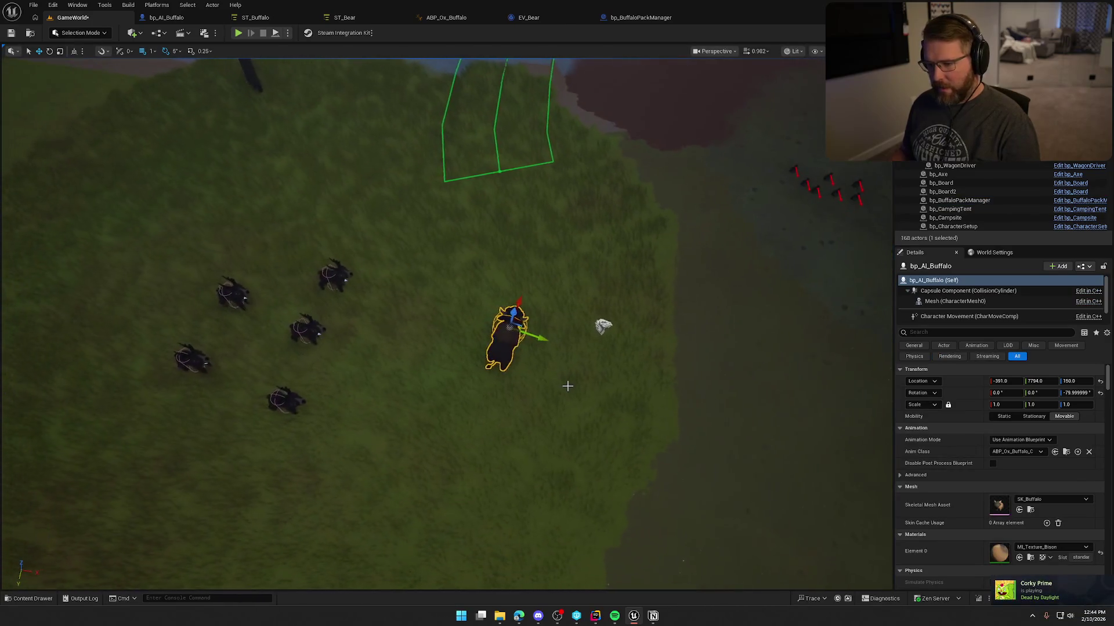
{"action": "left_click_drag", "start_coordinate": [464, 295], "coordinate": [525, 296]}
{"action": "left_click", "coordinate": [437, 271], "text": "ctrl"}
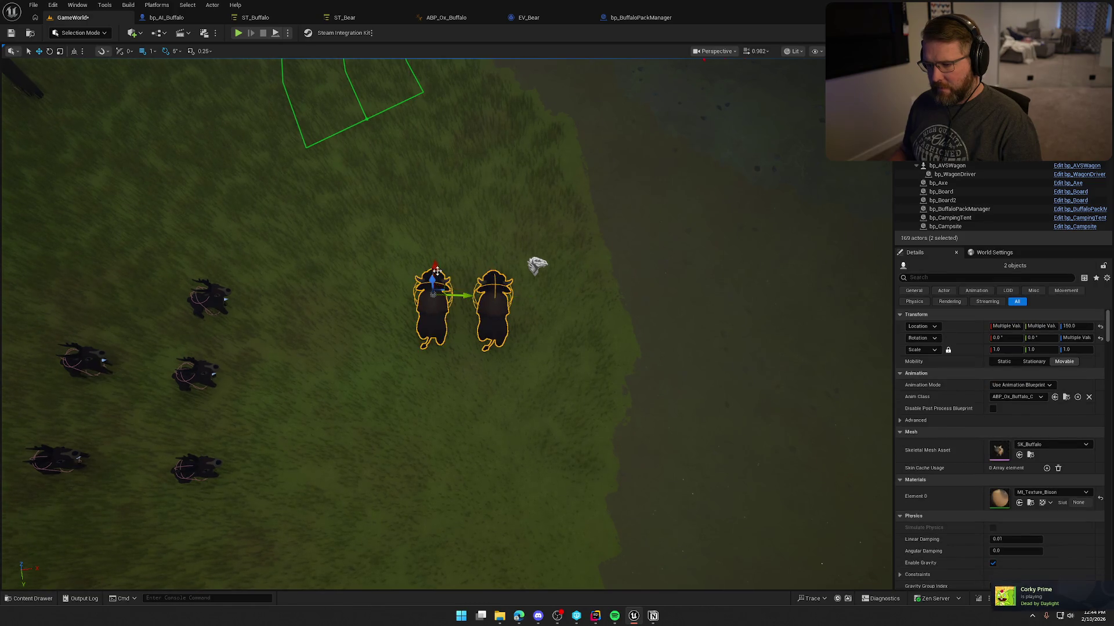
{"action": "mouse_move", "coordinate": [436, 271]}
{"action": "left_mouse_down"}
{"action": "mouse_move", "coordinate": [440, 182]}
{"action": "mouse_move", "coordinate": [429, 382]}
{"action": "left_mouse_up"}
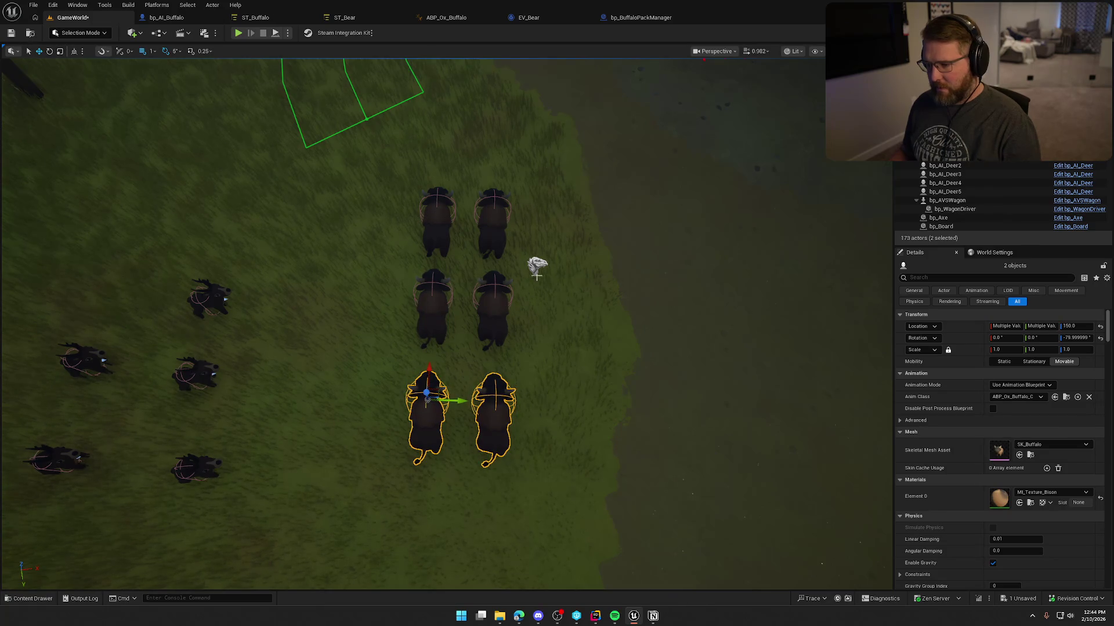
Select all six buffalo to check the grid, then reselect the pack manager
{"action": "left_click", "coordinate": [537, 273]}
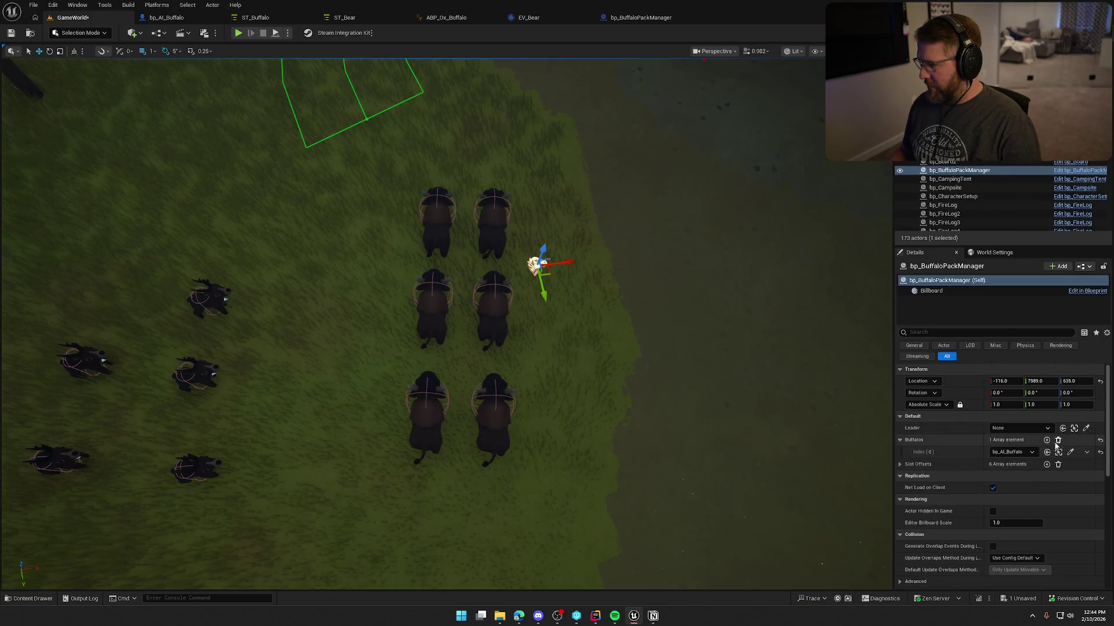
{"action": "left_click", "coordinate": [439, 226]}
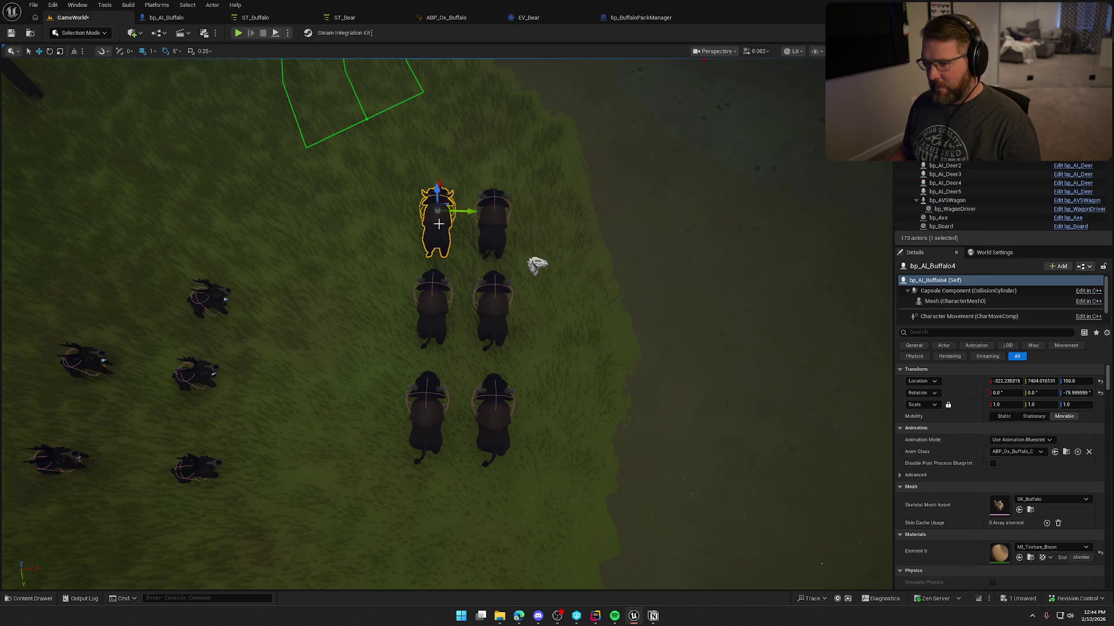
{"action": "left_click", "coordinate": [486, 226], "text": "ctrl"}
{"action": "left_click", "coordinate": [493, 294], "text": "ctrl"}
{"action": "left_click", "coordinate": [439, 316], "text": "ctrl"}
{"action": "left_click", "coordinate": [422, 397], "text": "ctrl"}
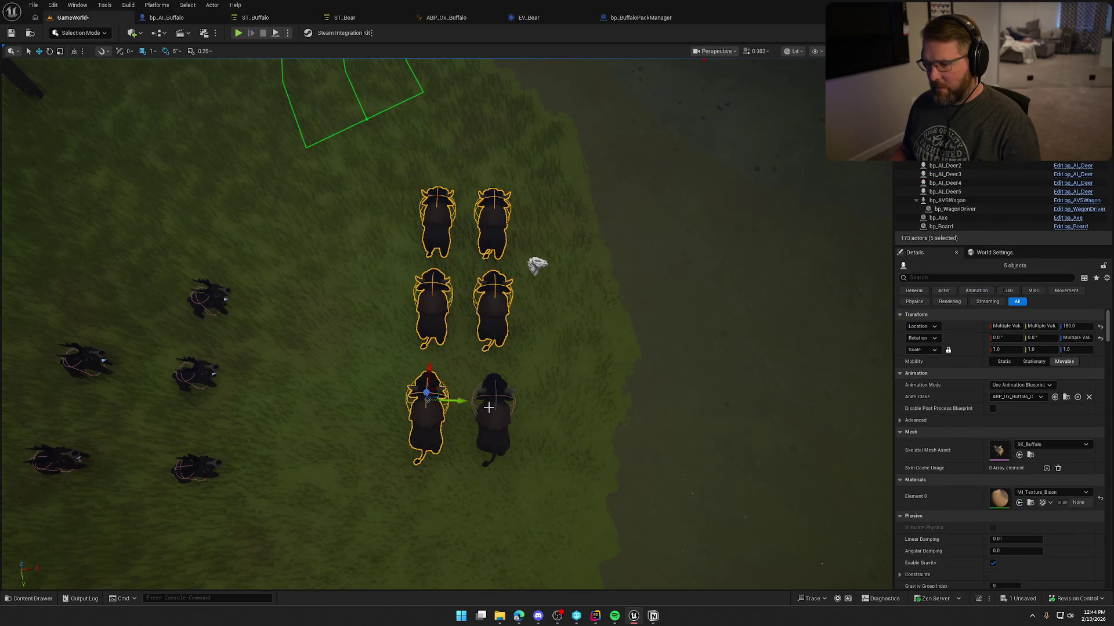
{"action": "left_click", "coordinate": [488, 407], "text": "ctrl"}
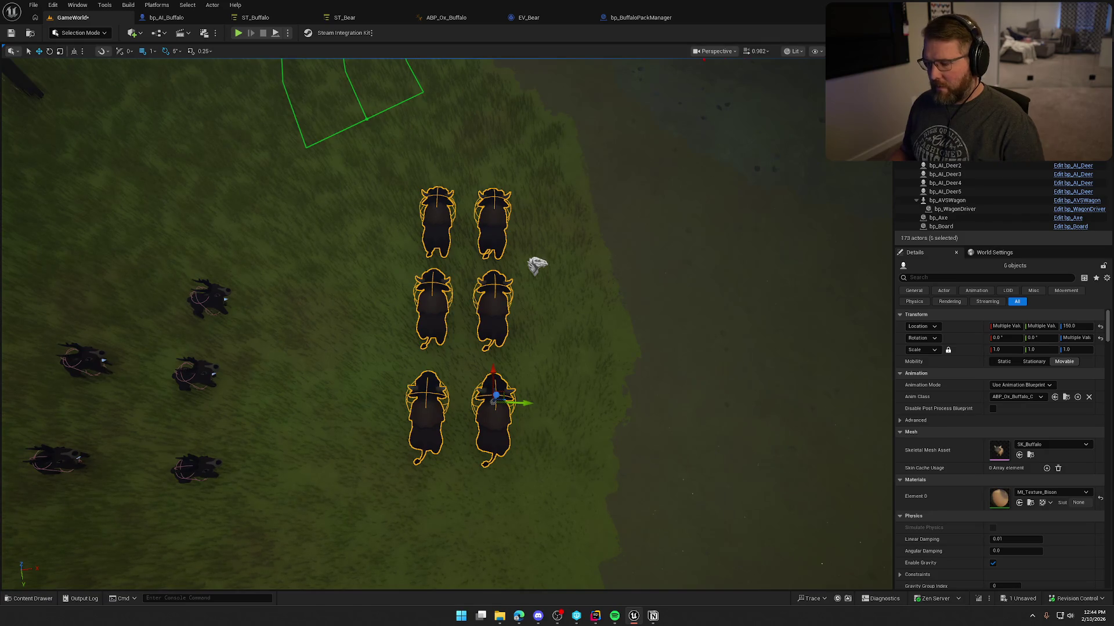
{"action": "left_click", "coordinate": [537, 265]}
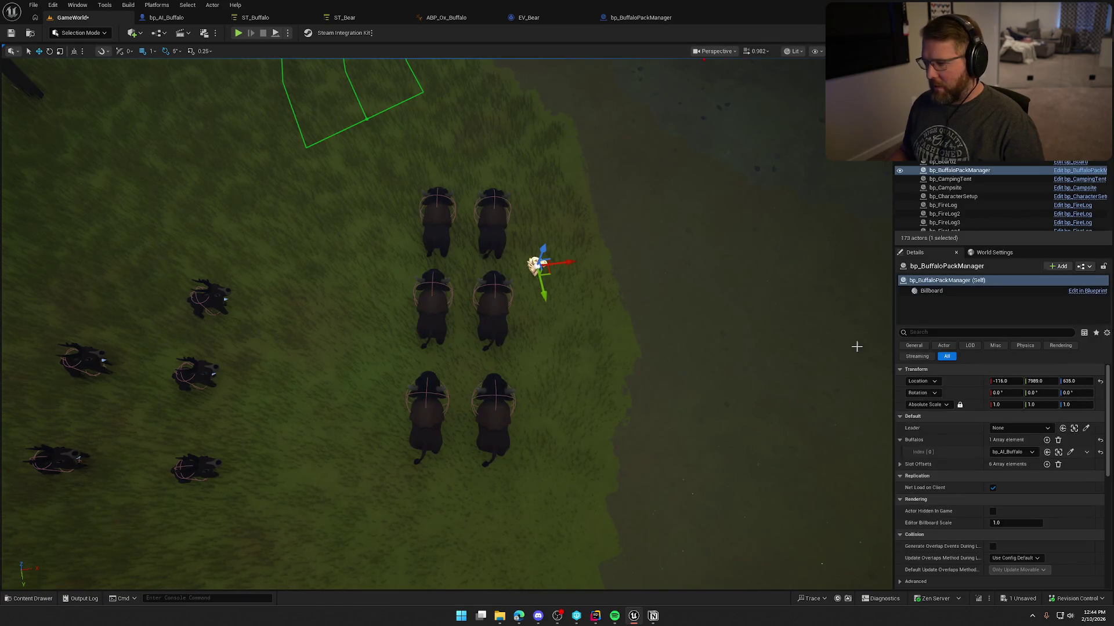
Clear the Buffalos array and rebuild it with exactly six empty elements
{"action": "left_click", "coordinate": [1058, 440]}
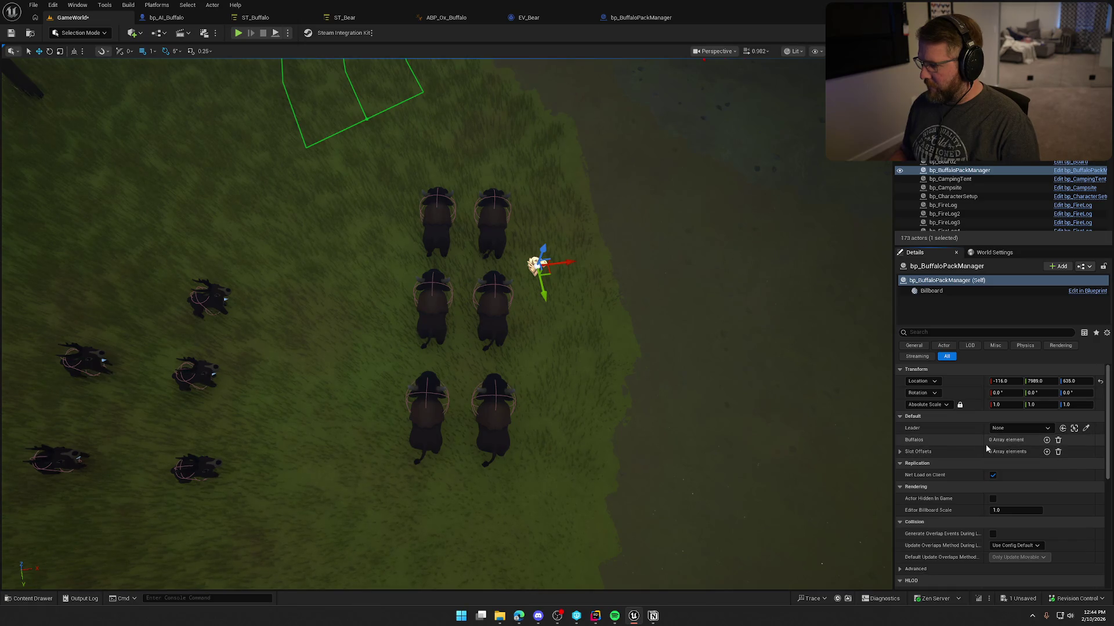
{"action": "left_click", "coordinate": [1046, 440]}
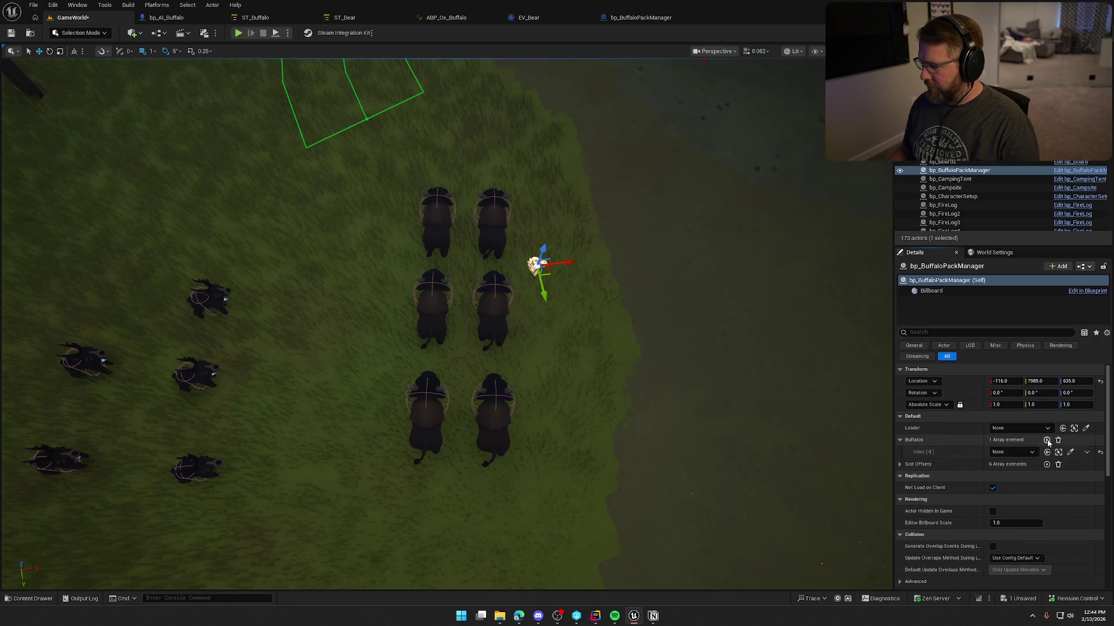
{"action": "left_click", "coordinate": [1047, 441]}
{"action": "left_click", "coordinate": [1047, 440]}
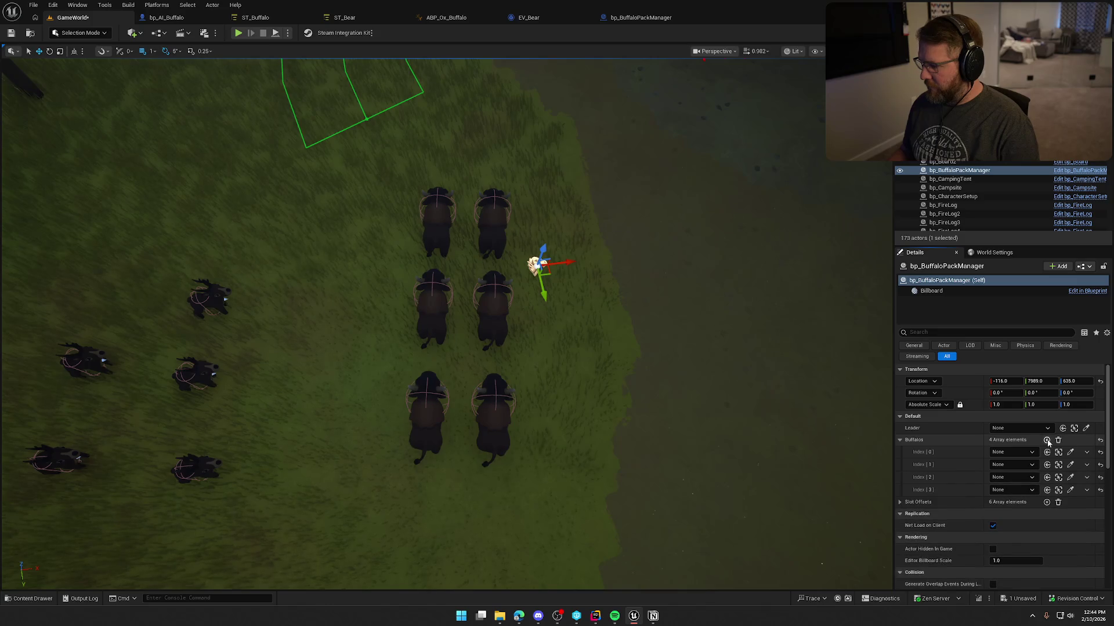
{"action": "left_click", "coordinate": [1047, 440]}
{"action": "left_click", "coordinate": [1047, 441]}
{"action": "left_click", "coordinate": [1047, 440]}
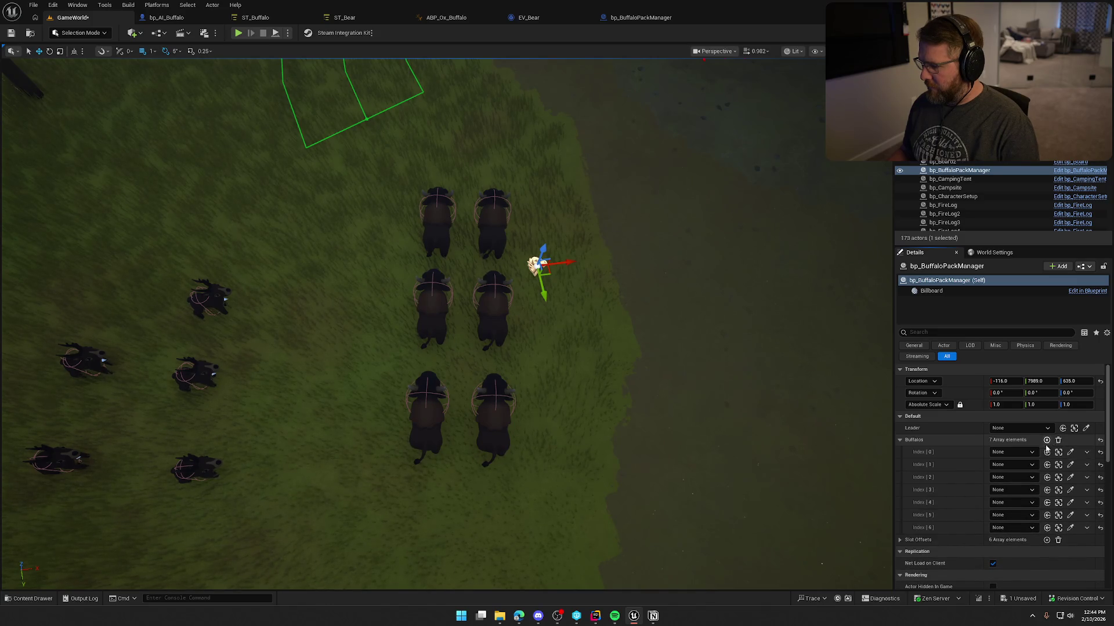
{"action": "left_click", "coordinate": [1086, 528]}
{"action": "left_click", "coordinate": [1091, 550]}
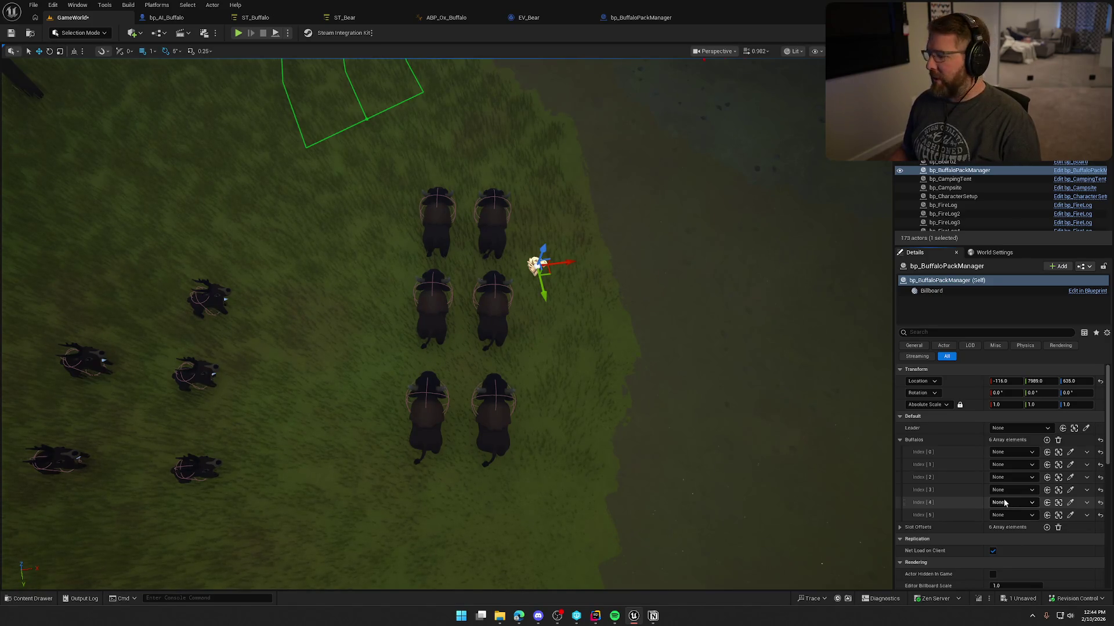
Assign the six buffalo to Buffalos indices 0–5, save the level and start a play test
{"action": "left_click", "coordinate": [1071, 451]}
{"action": "left_click", "coordinate": [493, 304]}
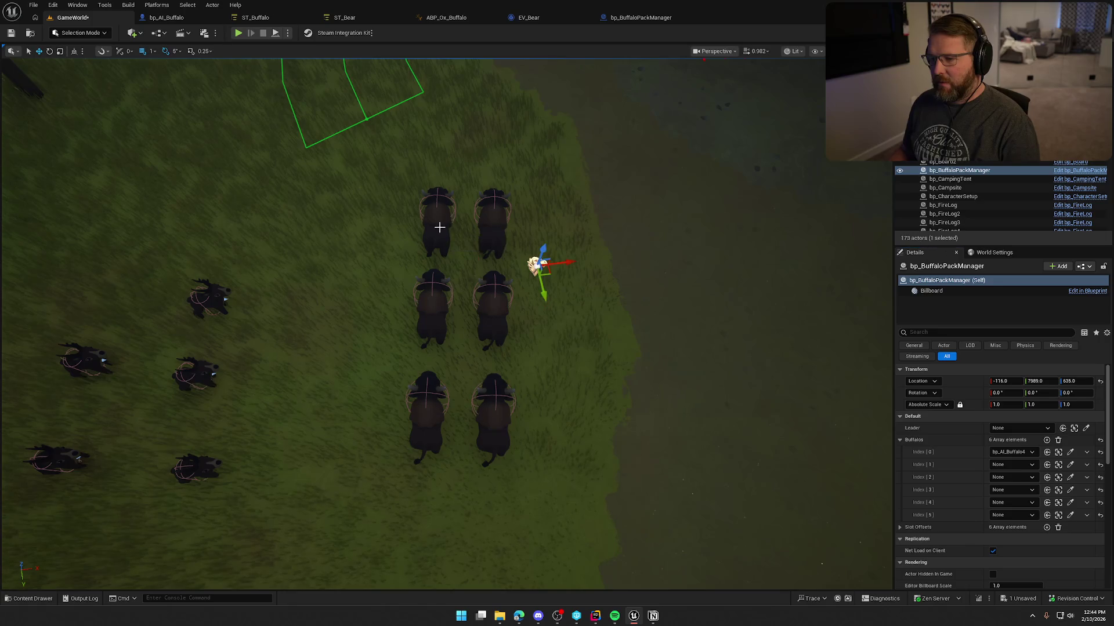
{"action": "left_click", "coordinate": [1070, 466]}
{"action": "left_click", "coordinate": [495, 235]}
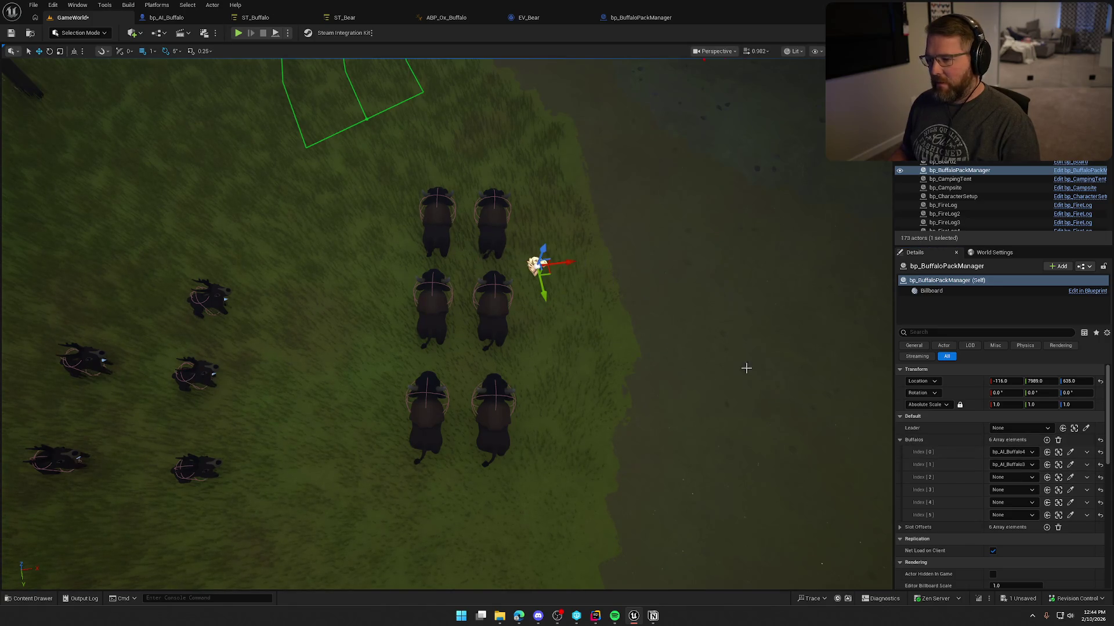
{"action": "left_click", "coordinate": [434, 305]}
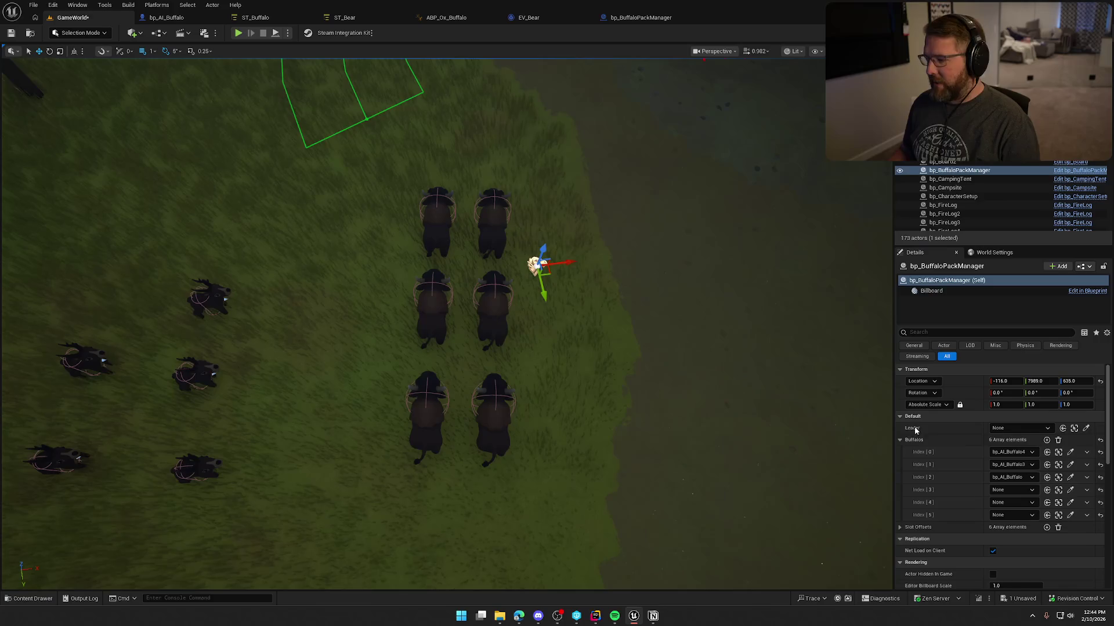
{"action": "left_click", "coordinate": [1070, 490]}
{"action": "left_click", "coordinate": [497, 314]}
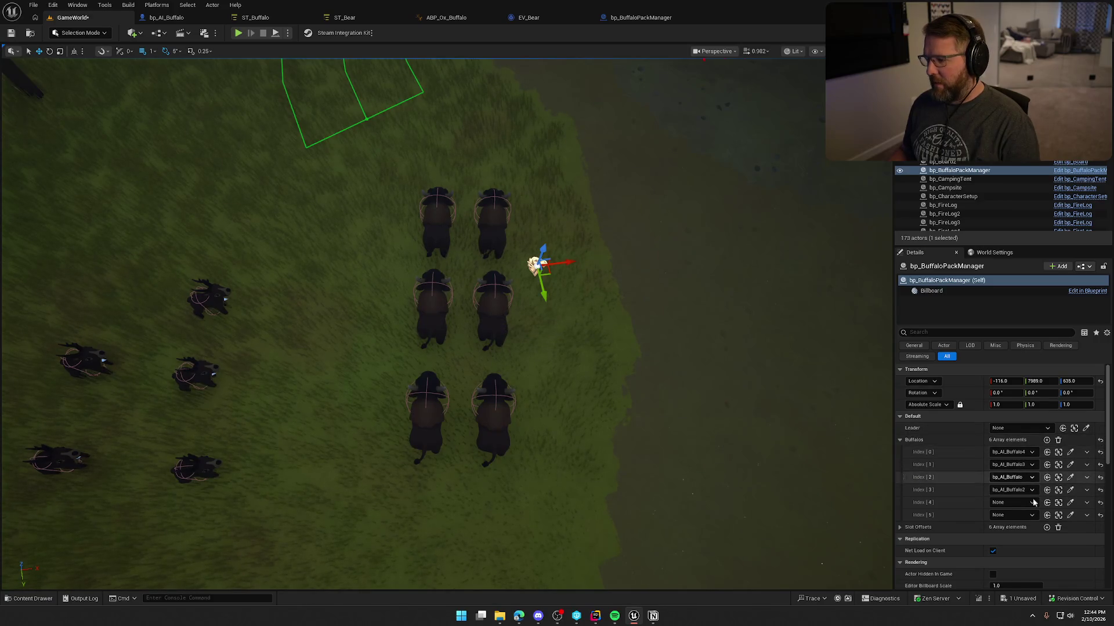
{"action": "left_click", "coordinate": [1071, 502]}
{"action": "left_click", "coordinate": [492, 406]}
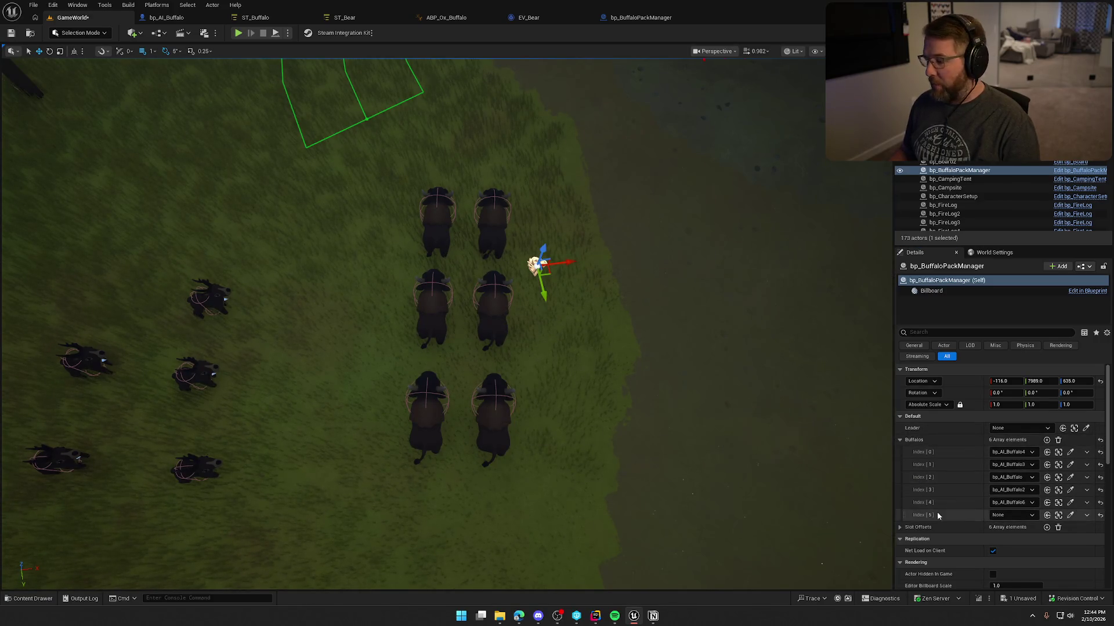
{"action": "left_click", "coordinate": [1070, 517]}
{"action": "left_click", "coordinate": [484, 426]}
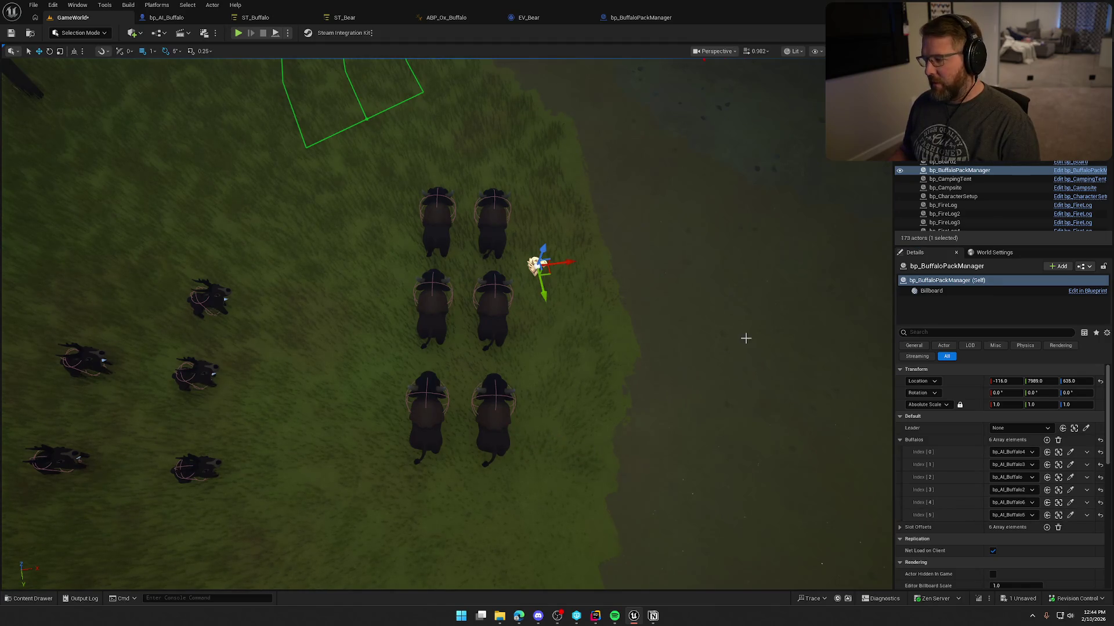
{"action": "key", "text": "ctrl+s"}
{"action": "key", "text": "alt+p"}
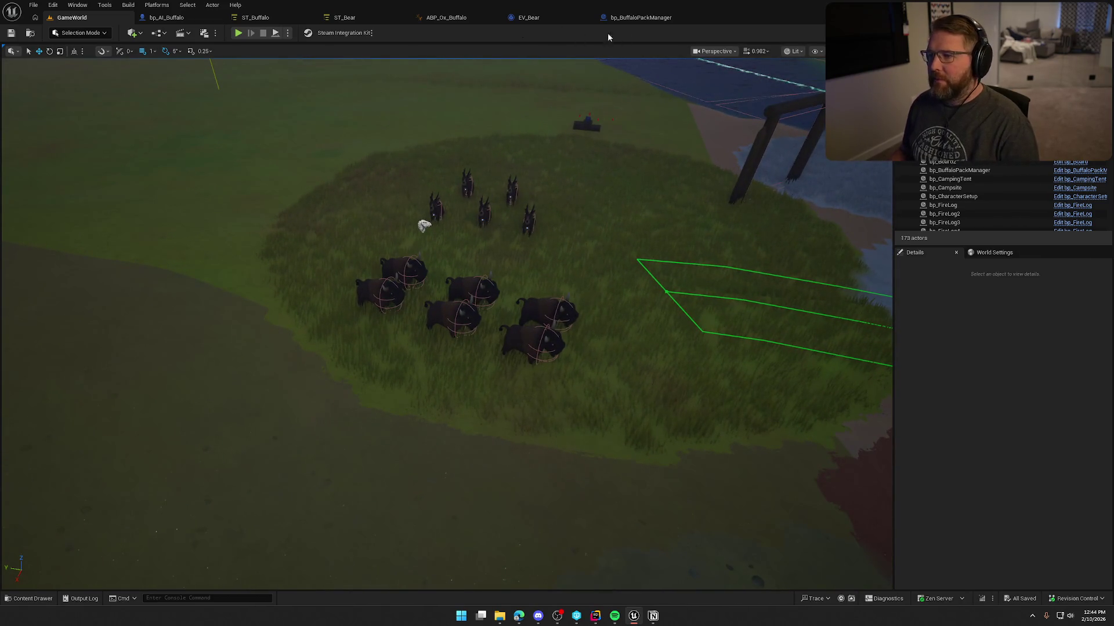
Stop the play test and delete the disabled BeginPlay, ActorBeginOverlap and Tick nodes
{"action": "key", "text": "Escape"}
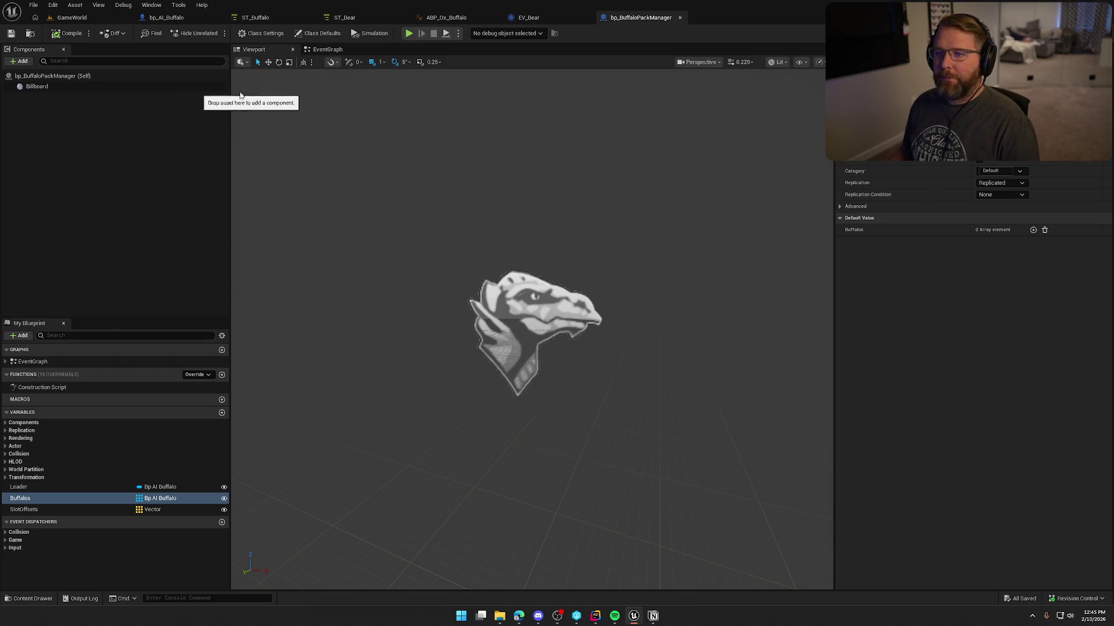
{"action": "left_click", "coordinate": [326, 49]}
{"action": "mouse_move", "coordinate": [352, 182]}
{"action": "left_mouse_down"}
{"action": "mouse_move", "coordinate": [478, 375]}
{"action": "mouse_move", "coordinate": [580, 440]}
{"action": "left_mouse_up"}
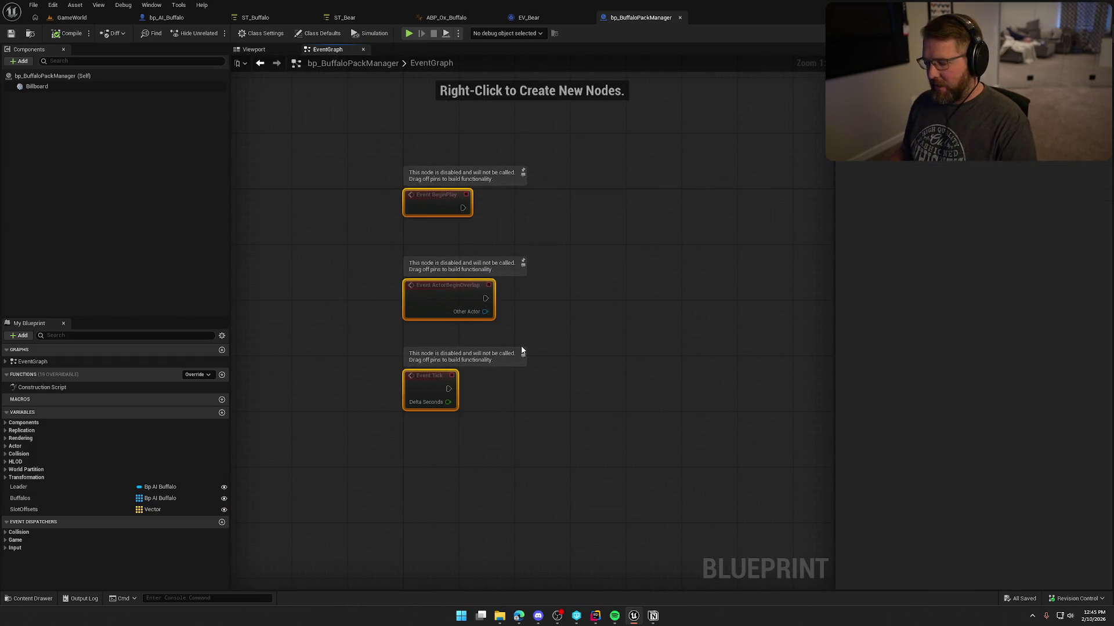
{"action": "key", "text": "Delete"}
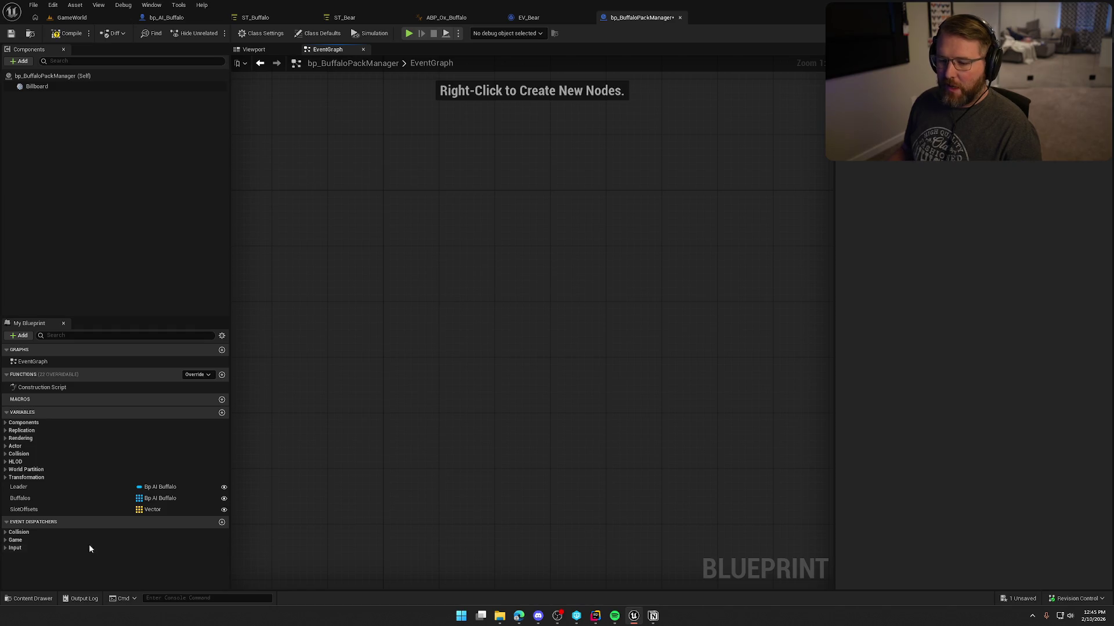
Add a custom event Server_SelectedNewLeader with Replicates set to Run on Server
{"action": "left_click", "coordinate": [87, 498]}
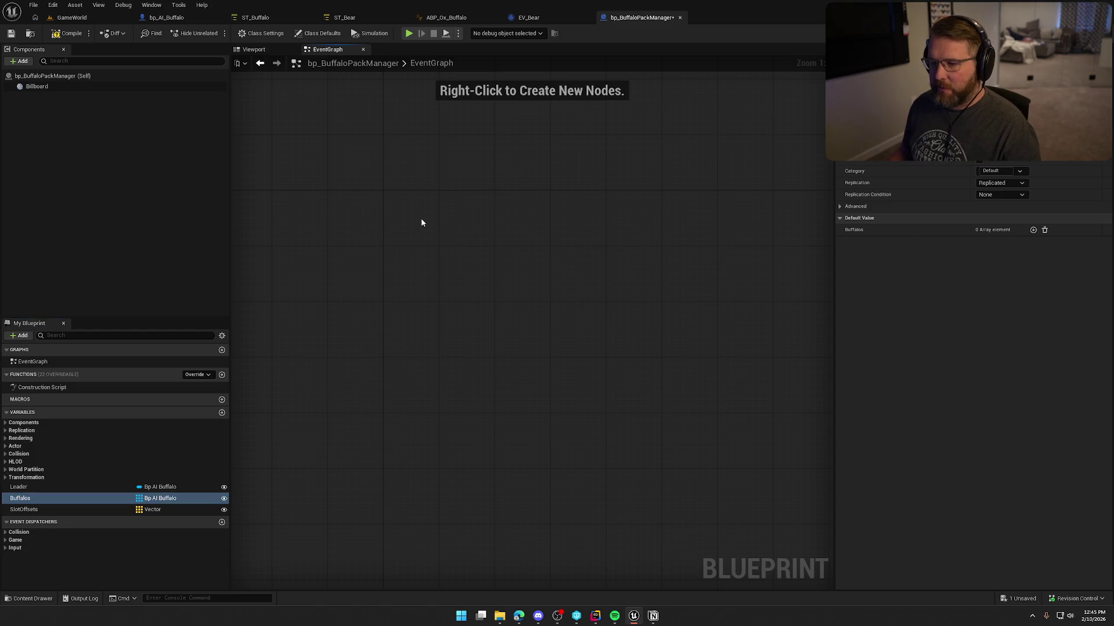
{"action": "right_click", "coordinate": [398, 202]}
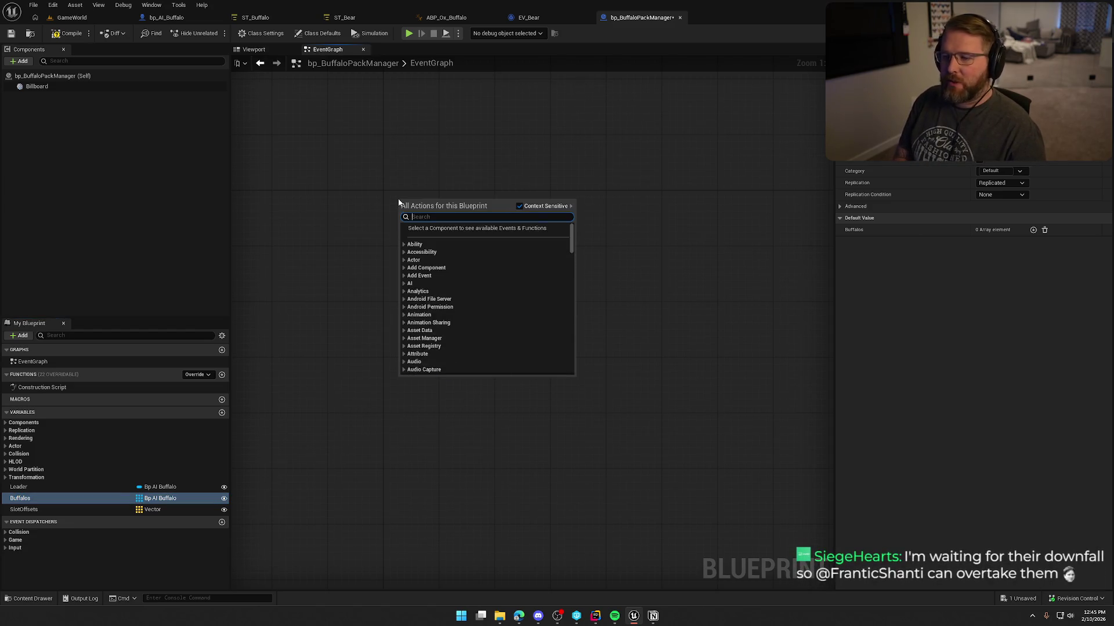
{"action": "type", "text": "cust"}
{"action": "key", "text": "Return"}
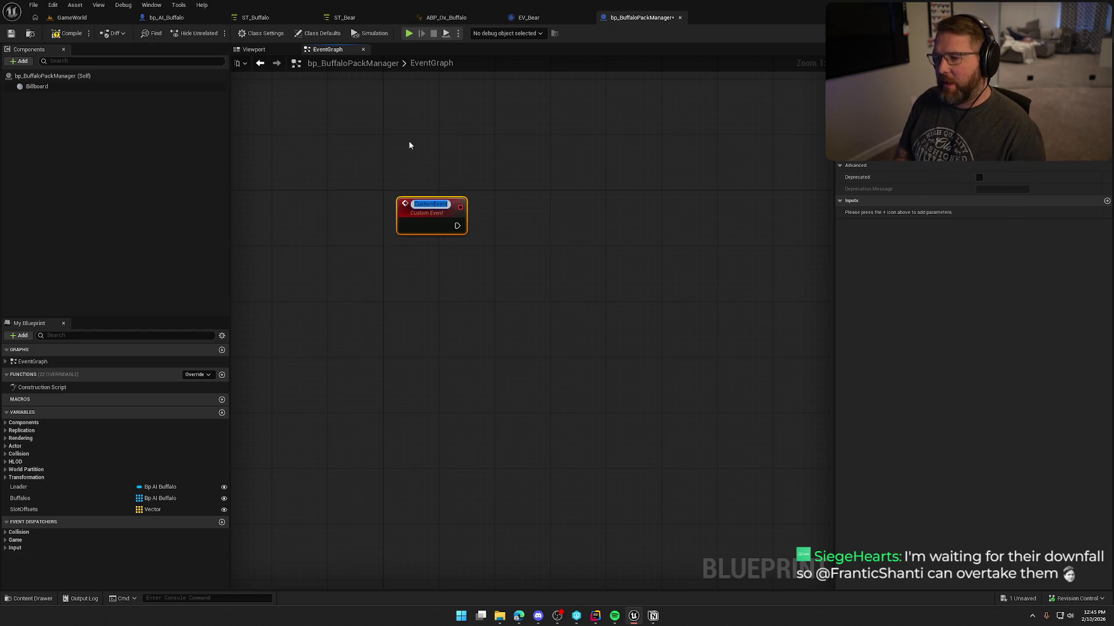
{"action": "type", "text": "S"}
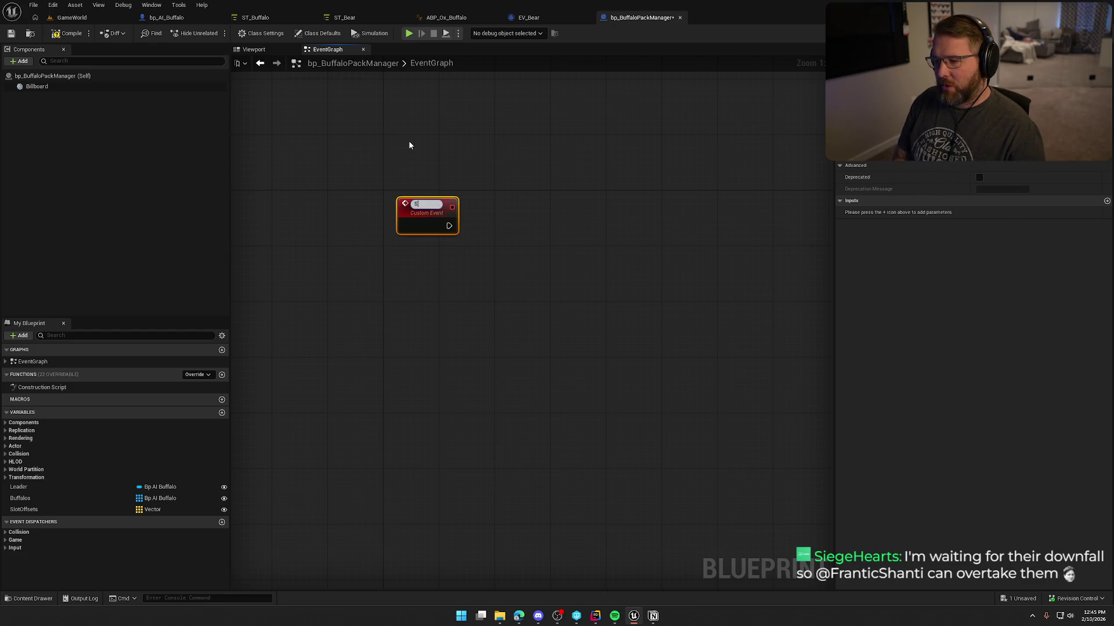
{"action": "type", "text": "erver_Selec"}
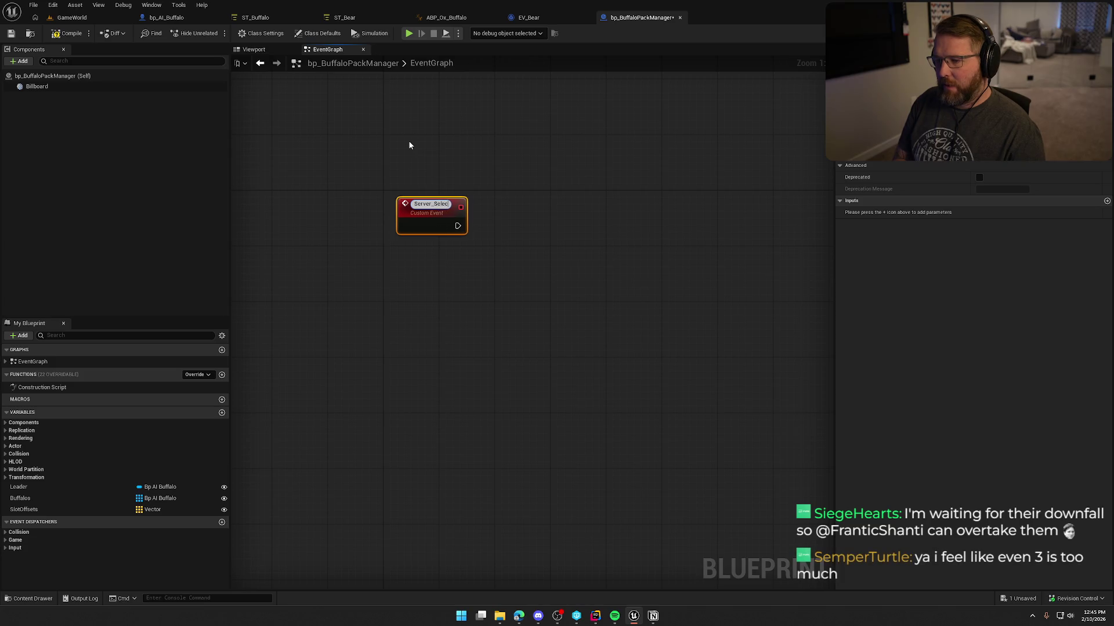
{"action": "type", "text": "tedNewLeader"}
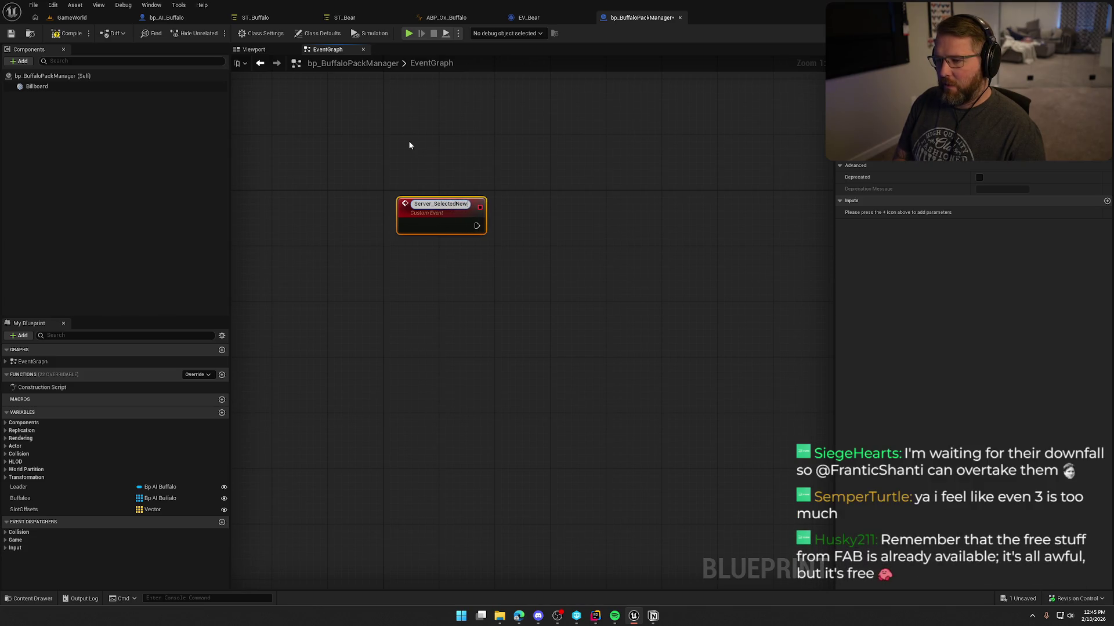
{"action": "key", "text": "Return"}
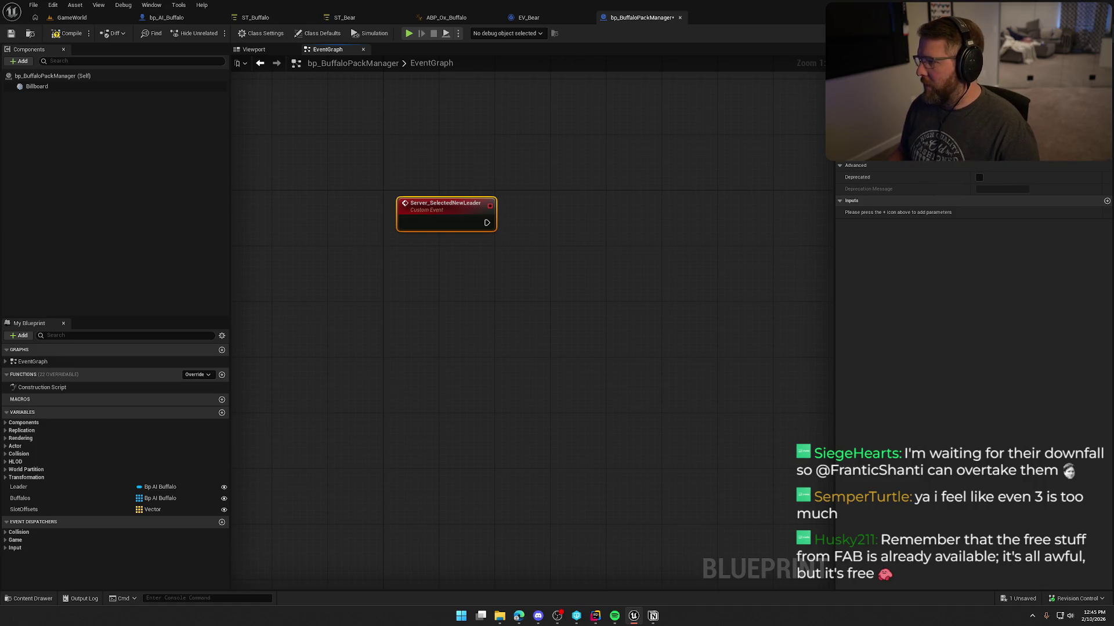
{"action": "left_click", "coordinate": [986, 142]}
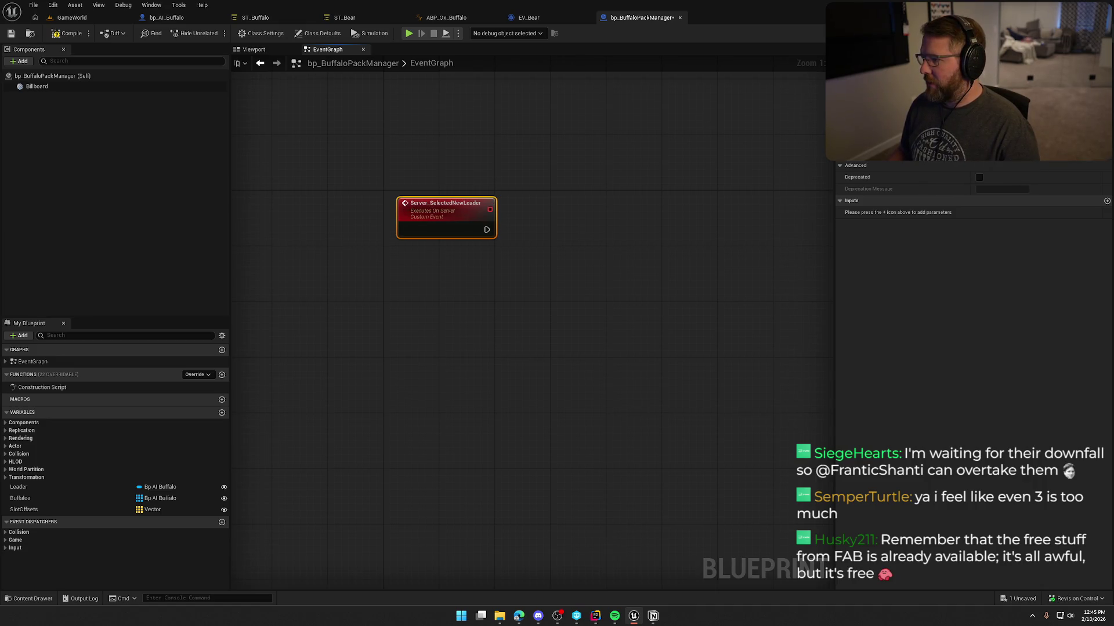
{"action": "left_click_drag", "start_coordinate": [444, 219], "coordinate": [432, 212]}
{"action": "left_click", "coordinate": [440, 296]}
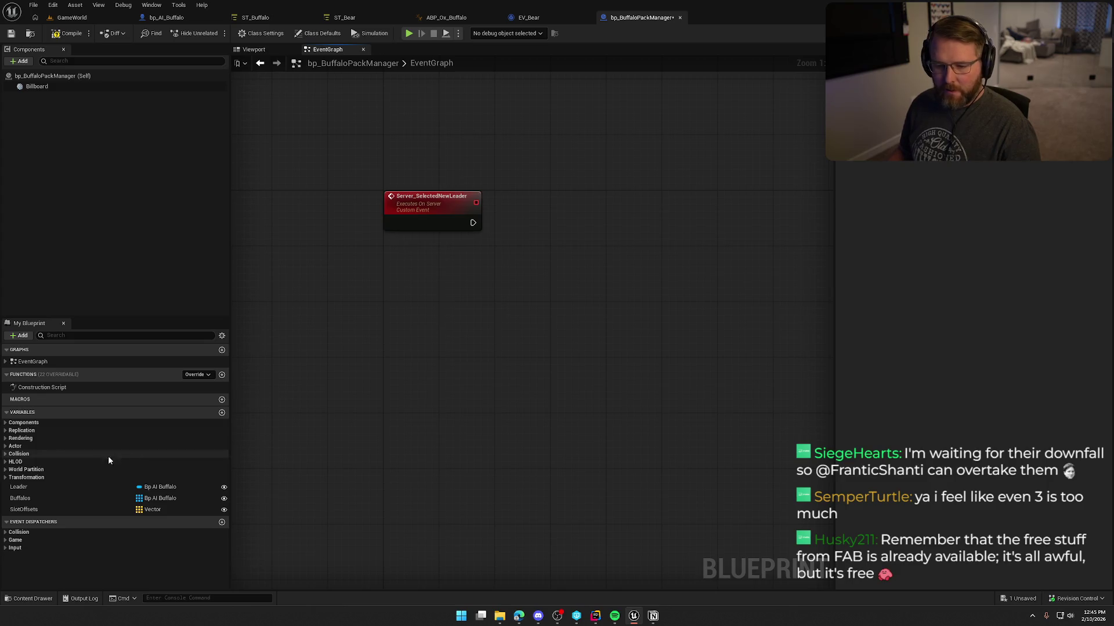
Feed a Buffalos getter into Random and Is Not Empty, branching the server event on not-empty
{"action": "mouse_move", "coordinate": [35, 498]}
{"action": "left_mouse_down"}
{"action": "mouse_move", "coordinate": [408, 252]}
{"action": "mouse_move", "coordinate": [484, 268]}
{"action": "left_mouse_up"}
{"action": "type", "text": "ge"}
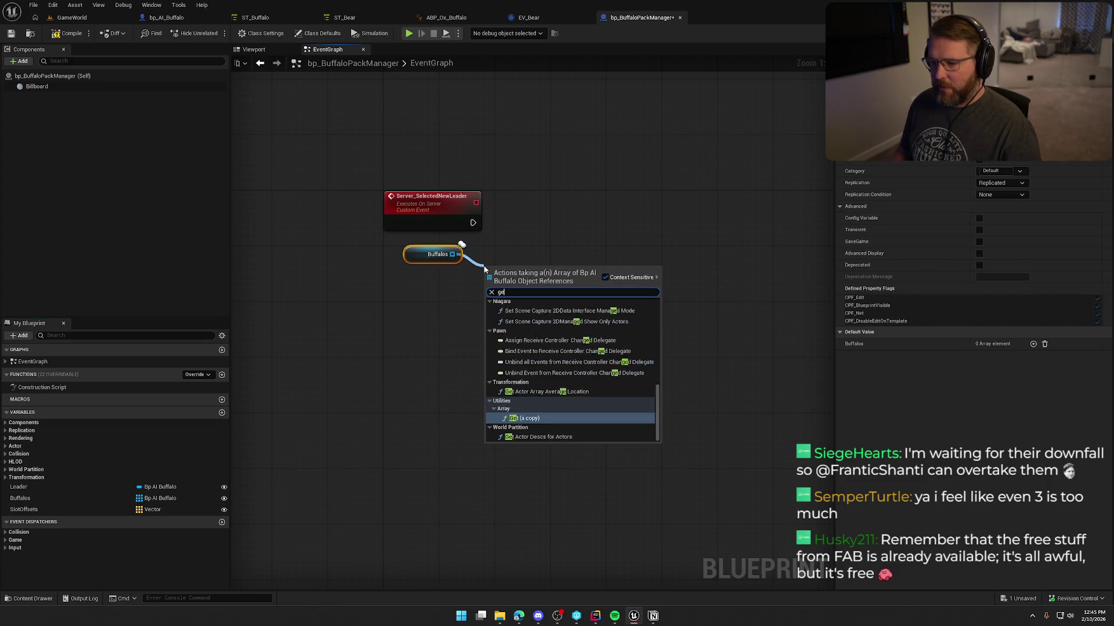
{"action": "type", "text": "t"}
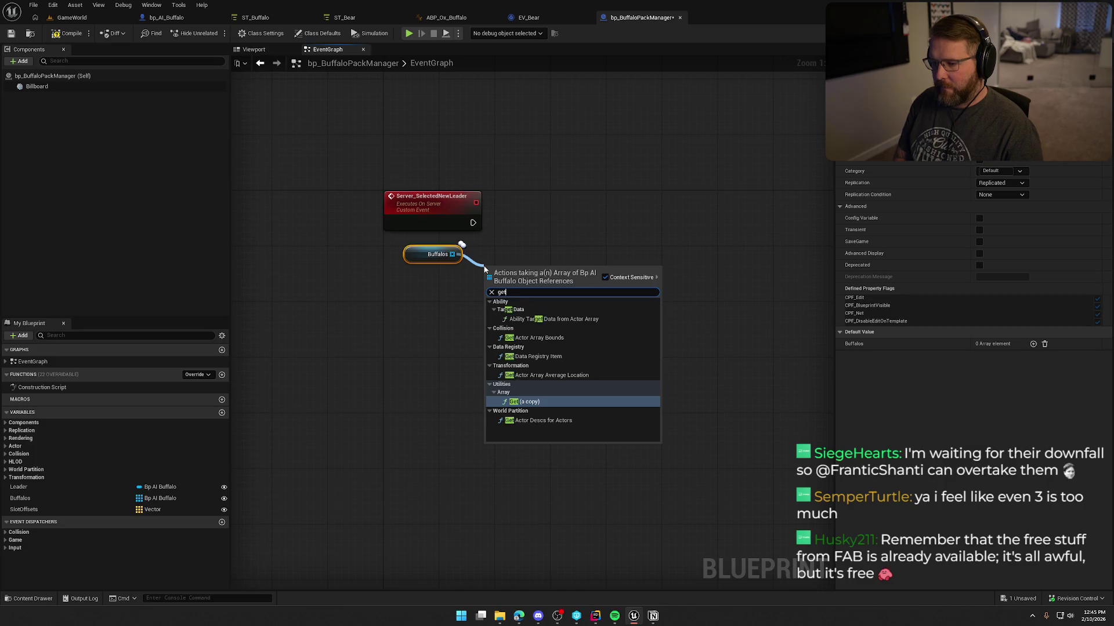
{"action": "key", "text": "BackSpace"}
{"action": "key", "text": "BackSpace"}
{"action": "key", "text": "BackSpace"}
{"action": "type", "text": "random"}
{"action": "key", "text": "Return"}
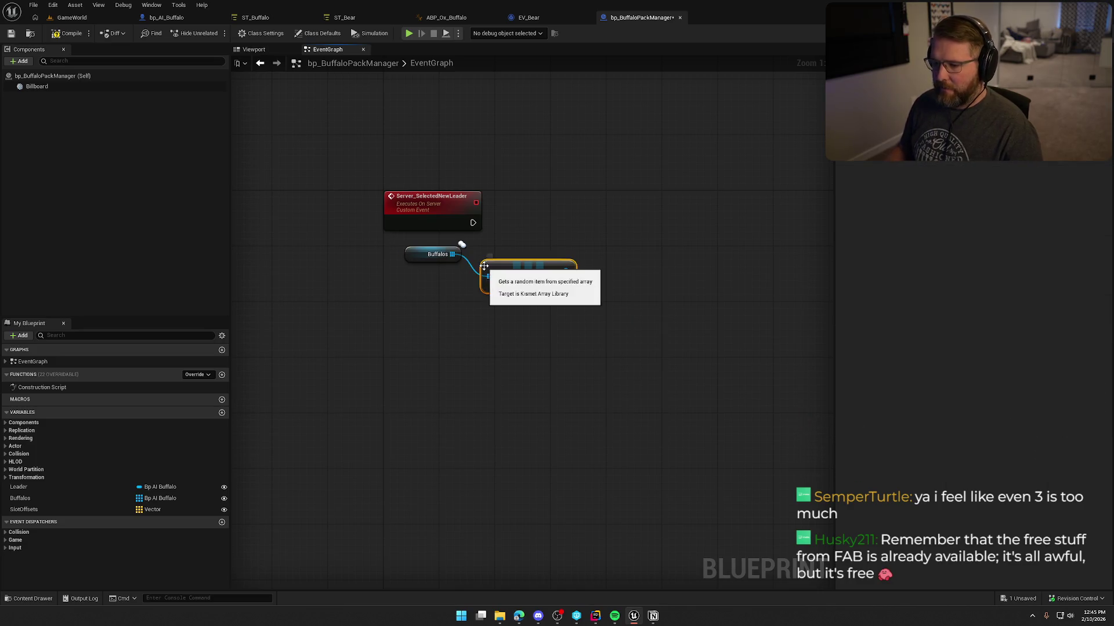
{"action": "mouse_move", "coordinate": [418, 259]}
{"action": "left_mouse_down"}
{"action": "mouse_move", "coordinate": [498, 310]}
{"action": "mouse_move", "coordinate": [415, 278]}
{"action": "mouse_move", "coordinate": [497, 322]}
{"action": "left_mouse_up"}
{"action": "left_click", "coordinate": [519, 276], "text": "shift"}
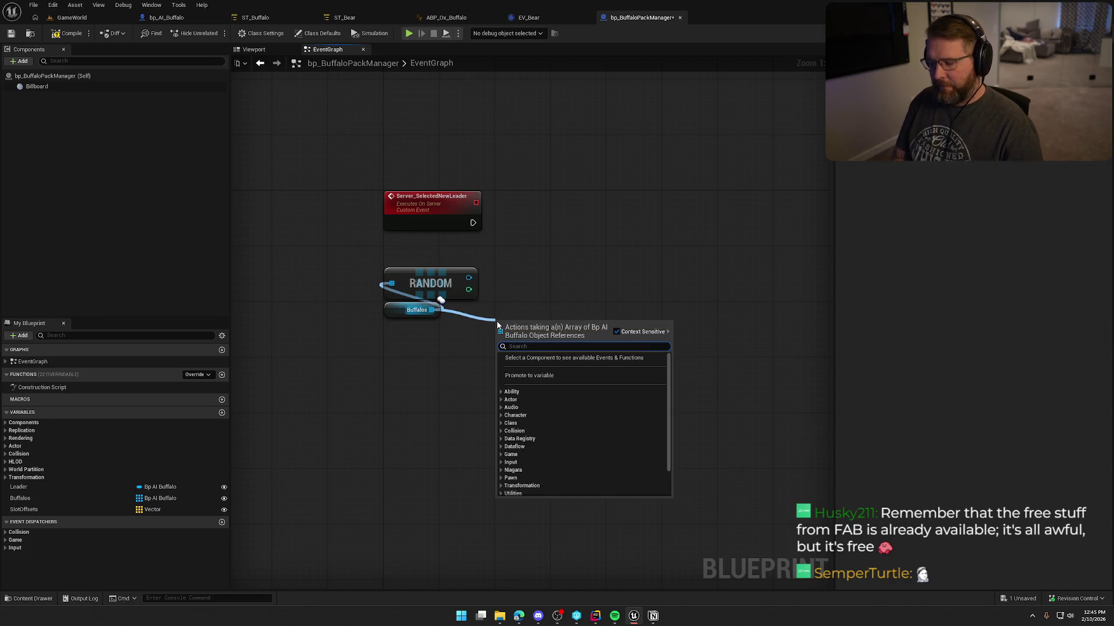
{"action": "type", "text": "is not empty"}
{"action": "key", "text": "Return"}
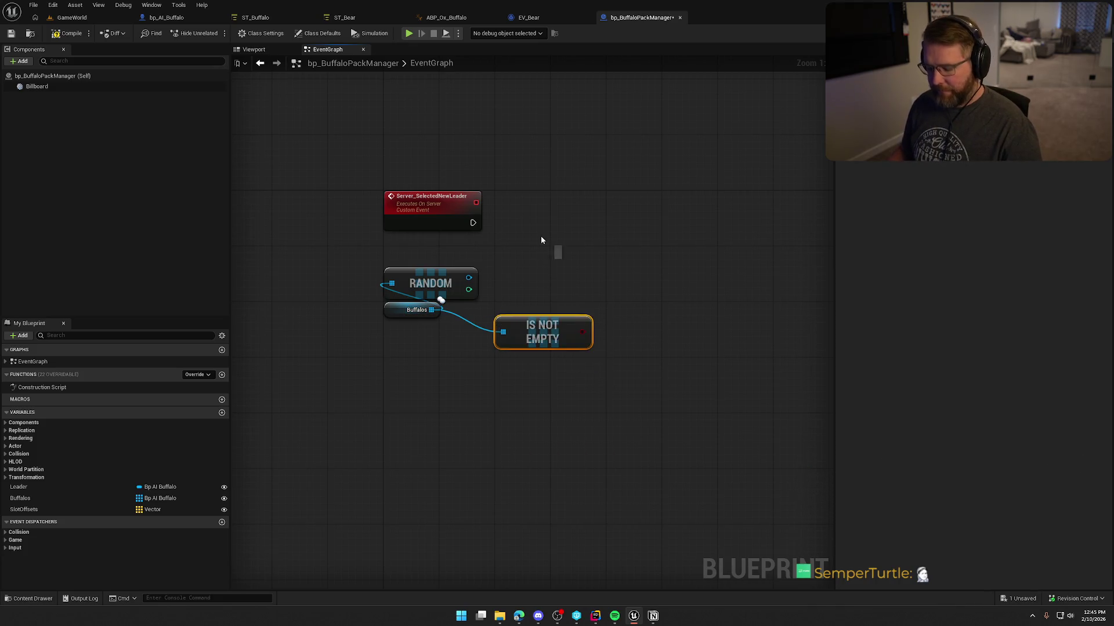
{"action": "left_click", "coordinate": [535, 221]}
{"action": "mouse_move", "coordinate": [473, 223]}
{"action": "left_mouse_down"}
{"action": "mouse_move", "coordinate": [543, 239]}
{"action": "mouse_move", "coordinate": [546, 225]}
{"action": "left_mouse_up"}
{"action": "left_click_drag", "start_coordinate": [582, 332], "coordinate": [503, 236]}
{"action": "left_click", "coordinate": [590, 172]}
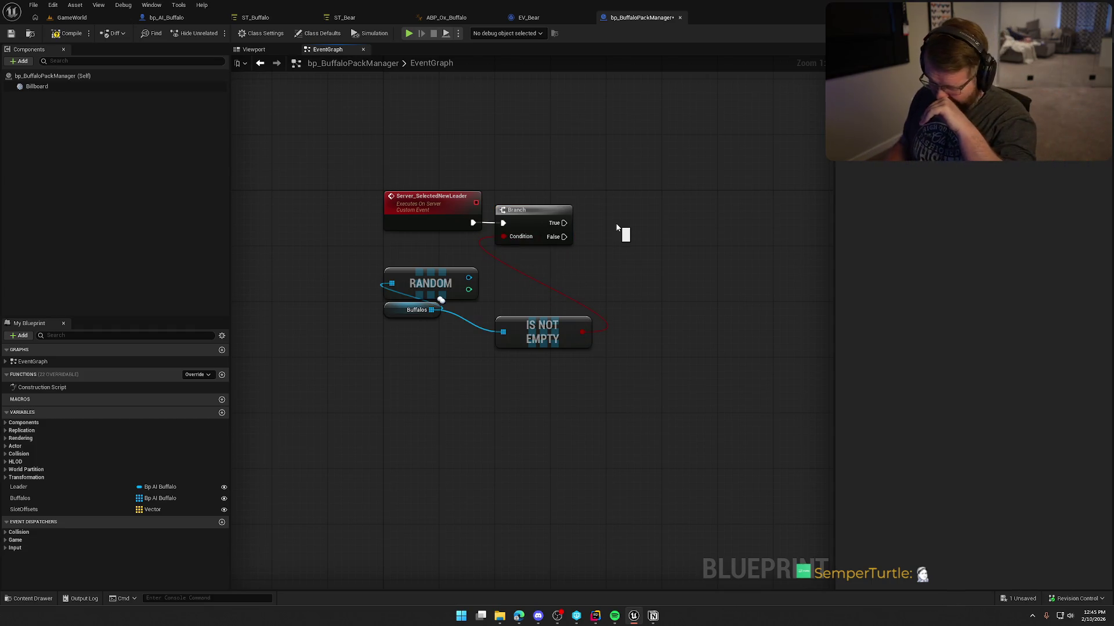
Set Leader from the random buffalo on the Branch's True path and tidy the nodes
{"action": "mouse_move", "coordinate": [568, 335]}
{"action": "left_mouse_down"}
{"action": "mouse_move", "coordinate": [449, 239]}
{"action": "mouse_move", "coordinate": [442, 255]}
{"action": "mouse_move", "coordinate": [560, 278]}
{"action": "mouse_move", "coordinate": [546, 264]}
{"action": "left_mouse_up"}
{"action": "left_click_drag", "start_coordinate": [403, 309], "coordinate": [402, 279]}
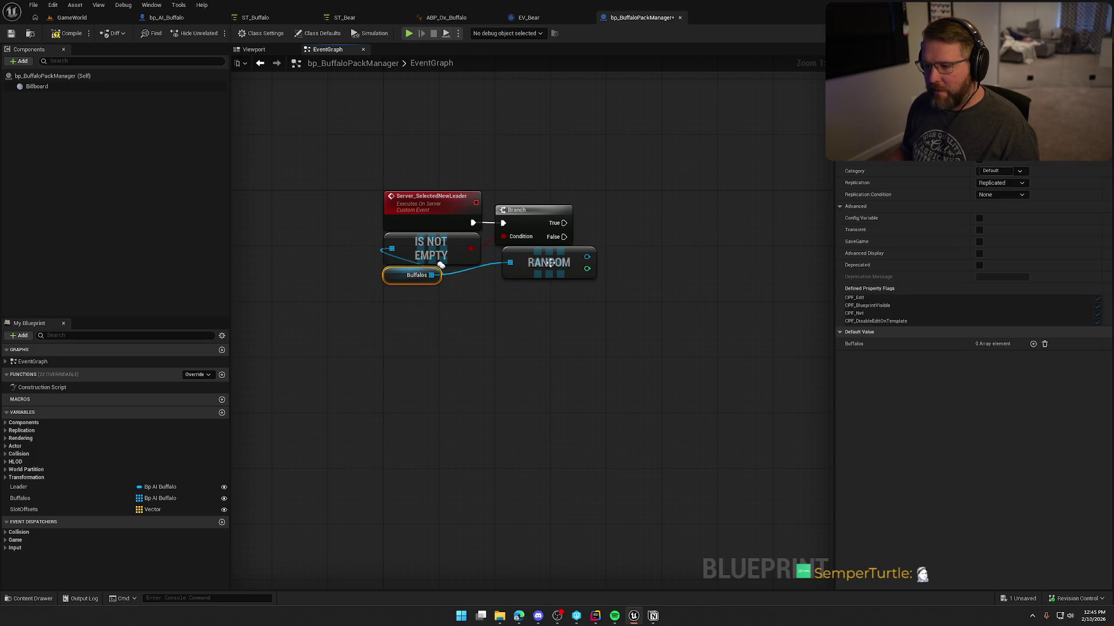
{"action": "left_click_drag", "start_coordinate": [550, 263], "coordinate": [543, 269]}
{"action": "mouse_move", "coordinate": [20, 487]}
{"action": "left_mouse_down"}
{"action": "mouse_move", "coordinate": [649, 222]}
{"action": "mouse_move", "coordinate": [577, 283]}
{"action": "mouse_move", "coordinate": [580, 264]}
{"action": "left_mouse_up"}
{"action": "left_click_drag", "start_coordinate": [564, 223], "coordinate": [635, 221]}
{"action": "mouse_move", "coordinate": [680, 301]}
{"action": "left_mouse_down"}
{"action": "mouse_move", "coordinate": [423, 207]}
{"action": "mouse_move", "coordinate": [420, 319]}
{"action": "left_mouse_up"}
{"action": "left_click", "coordinate": [400, 204]}
Add Event BeginPlay wired into a Switch Has Authority node
{"action": "right_click", "coordinate": [400, 202]}
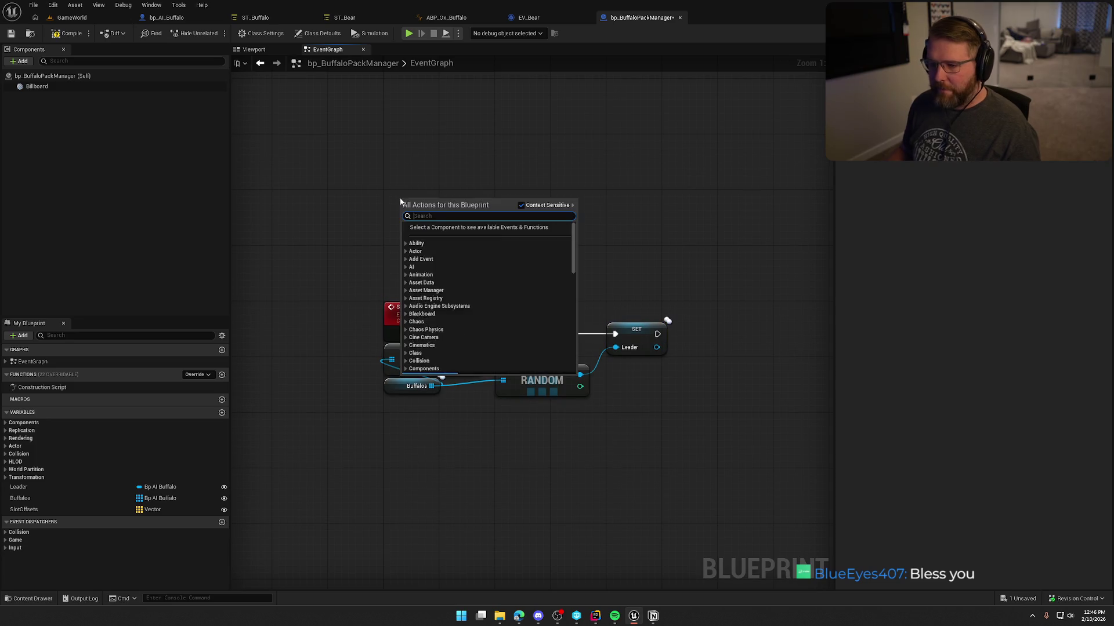
{"action": "type", "text": "begin play"}
{"action": "key", "text": "Return"}
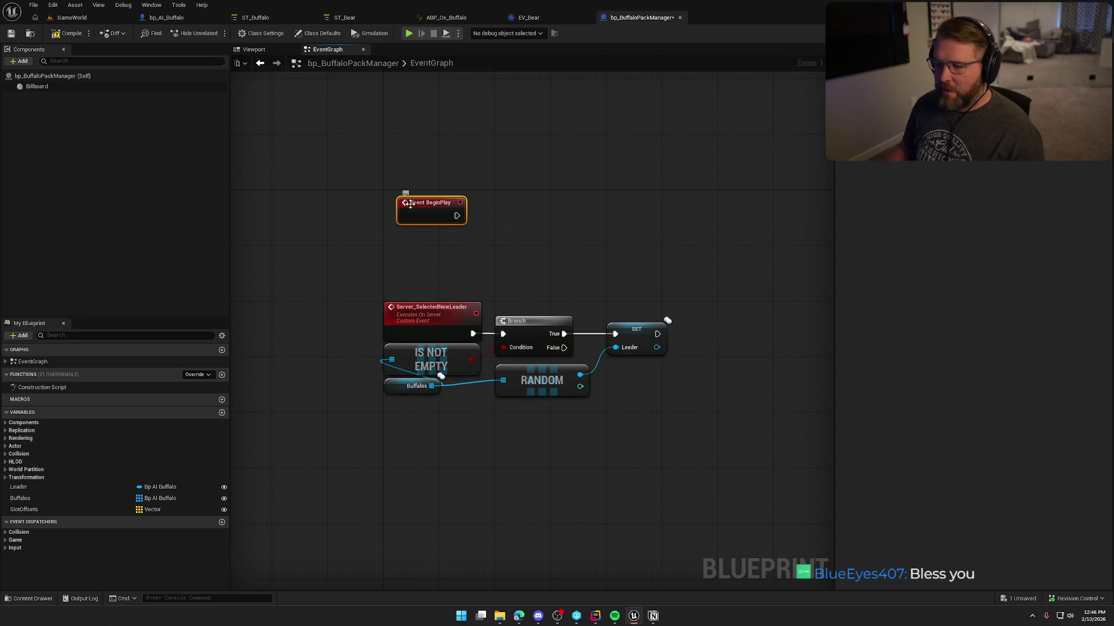
{"action": "left_click", "coordinate": [439, 240]}
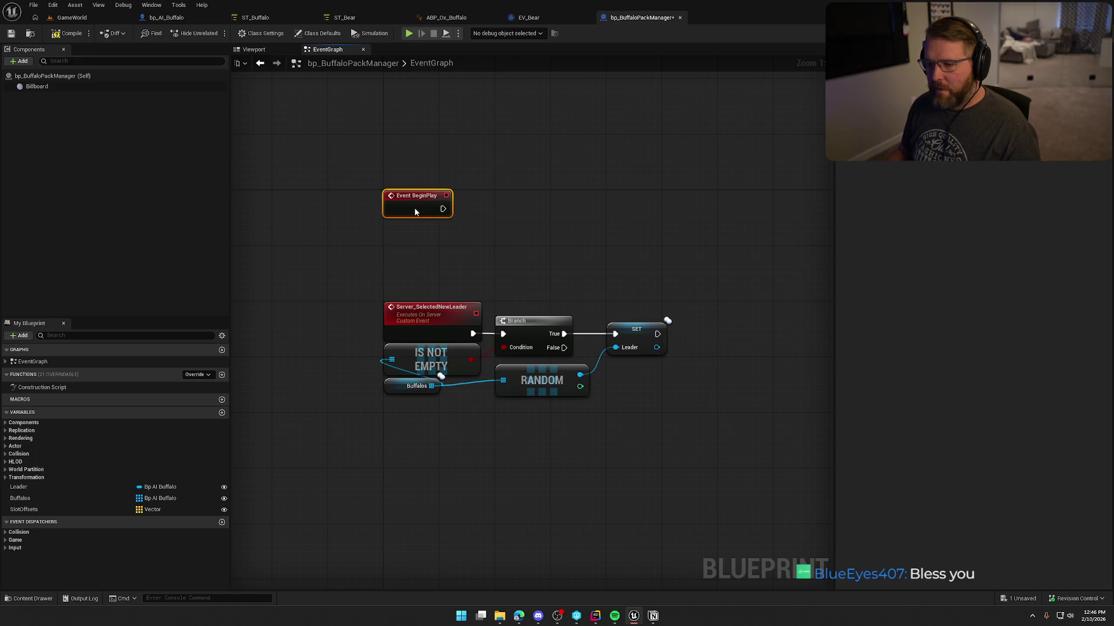
{"action": "left_click_drag", "start_coordinate": [443, 208], "coordinate": [487, 212]}
{"action": "type", "text": "switch has"}
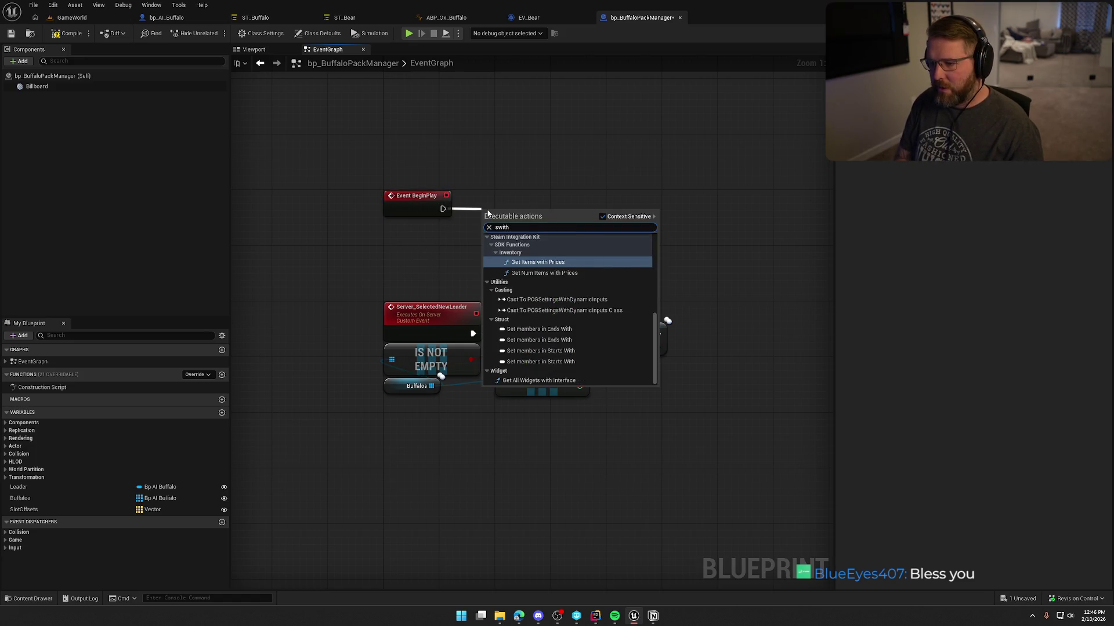
{"action": "key", "text": "Return"}
Call Server Selected New Leader from the Authority output and save the blueprint
{"action": "mouse_move", "coordinate": [488, 209]}
{"action": "left_mouse_down"}
{"action": "mouse_move", "coordinate": [510, 200]}
{"action": "mouse_move", "coordinate": [610, 211]}
{"action": "left_mouse_up"}
{"action": "type", "text": "setver_"}
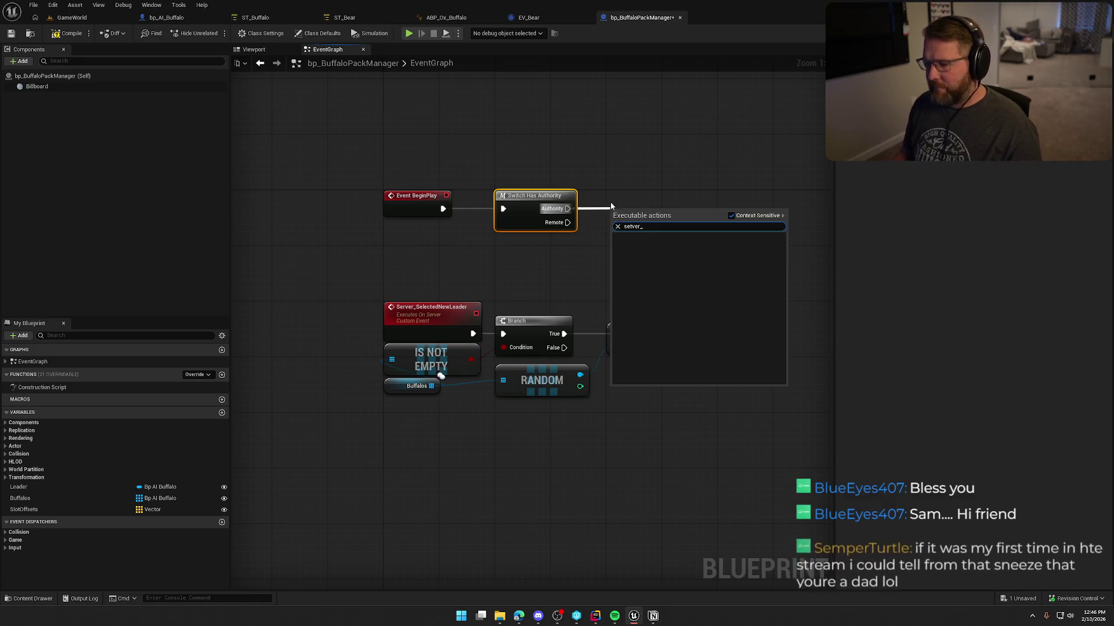
{"action": "type", "text": "v"}
{"action": "key", "text": "BackSpace"}
{"action": "key", "text": "BackSpace"}
{"action": "type", "text": "rver"}
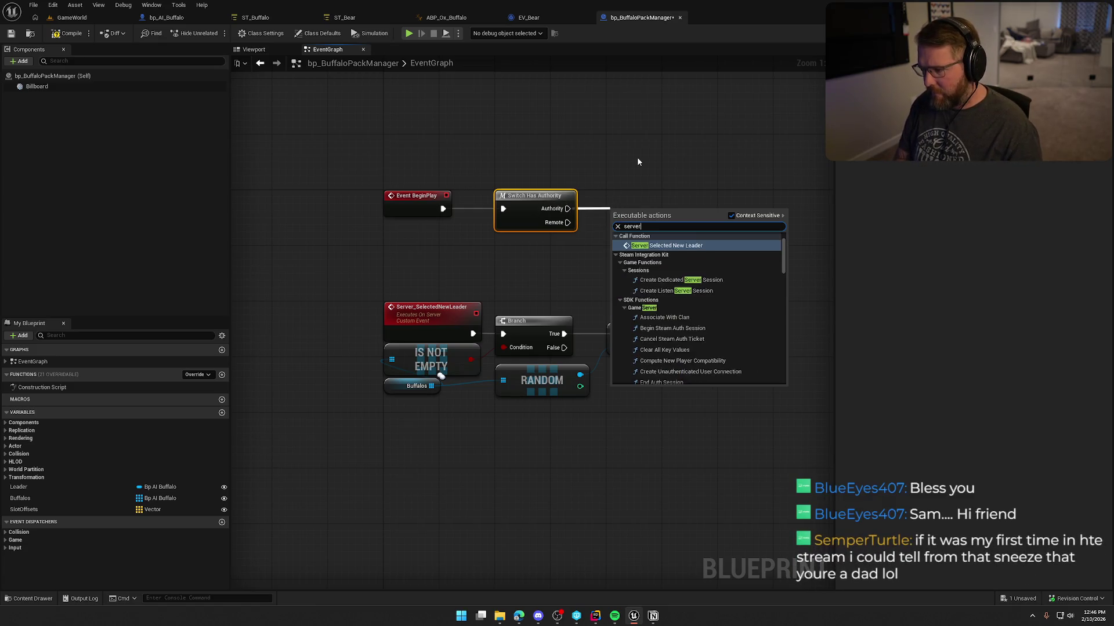
{"action": "key", "text": "Return"}
{"action": "left_click_drag", "start_coordinate": [654, 210], "coordinate": [655, 182]}
{"action": "left_click", "coordinate": [455, 205]}
{"action": "left_click_drag", "start_coordinate": [454, 204], "coordinate": [361, 204]}
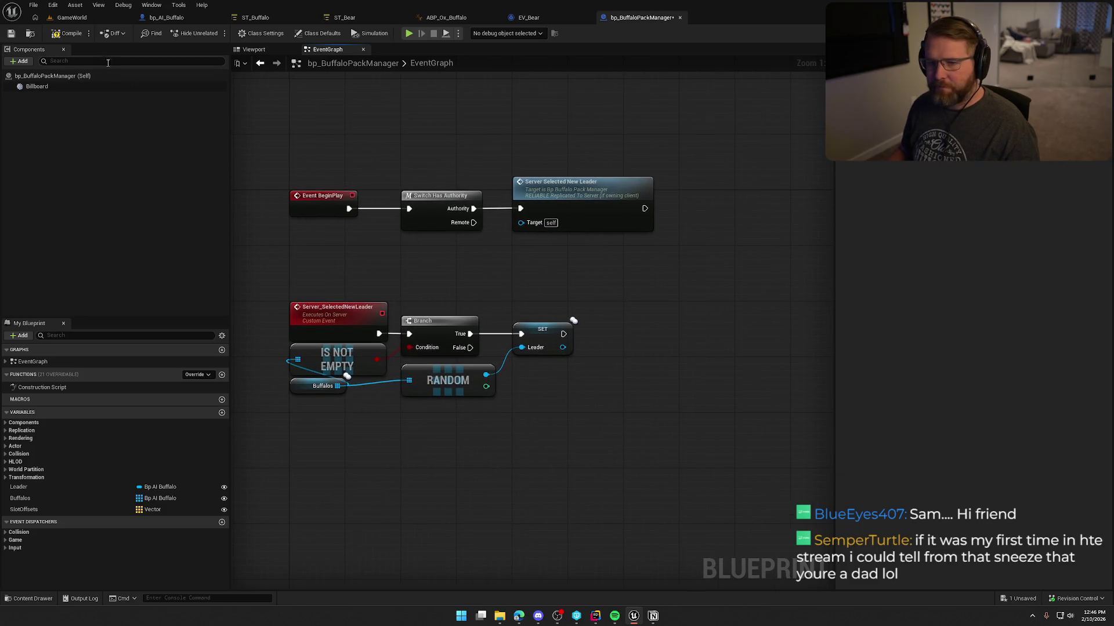
{"action": "key", "text": "ctrl+s"}
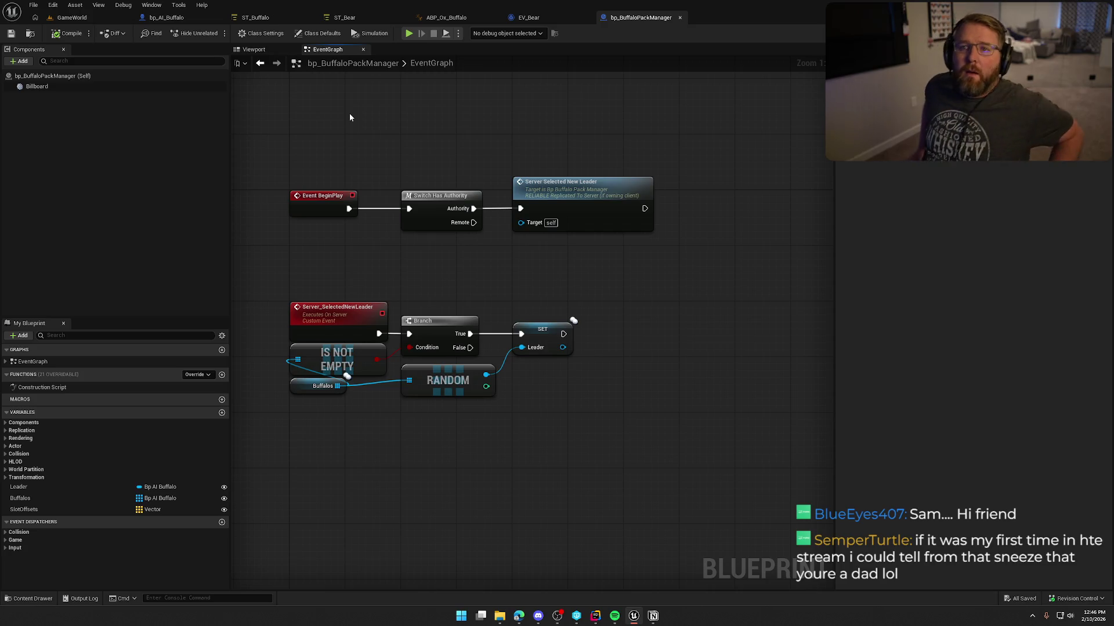